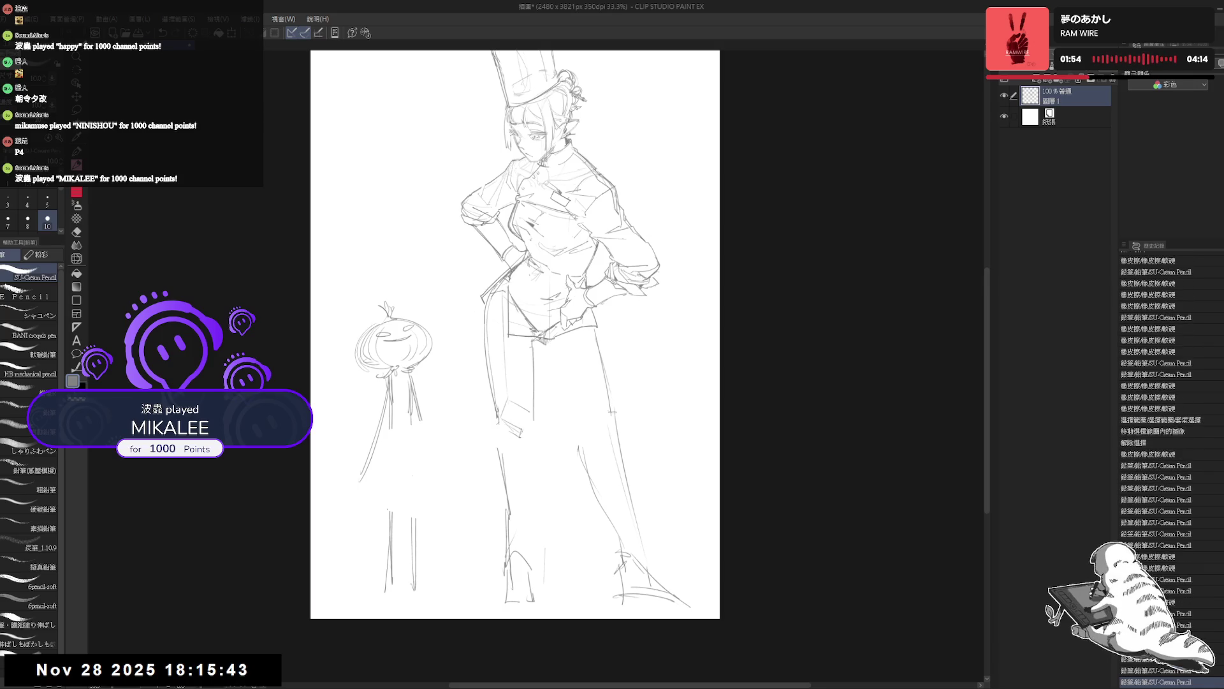
Erase part of the lower-leg lines and a stray mark beside the leg
{"action": "key", "text": "e"}
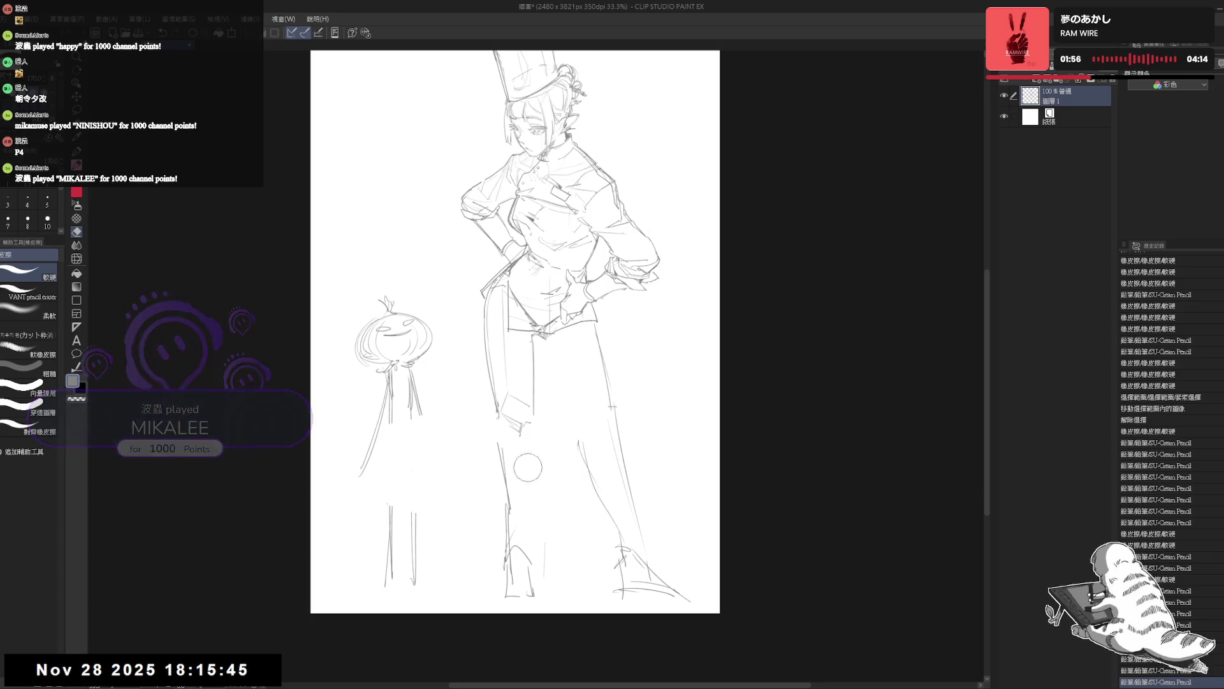
{"action": "left_click_drag", "start_coordinate": [517, 453], "coordinate": [521, 459]}
{"action": "key", "text": "p"}
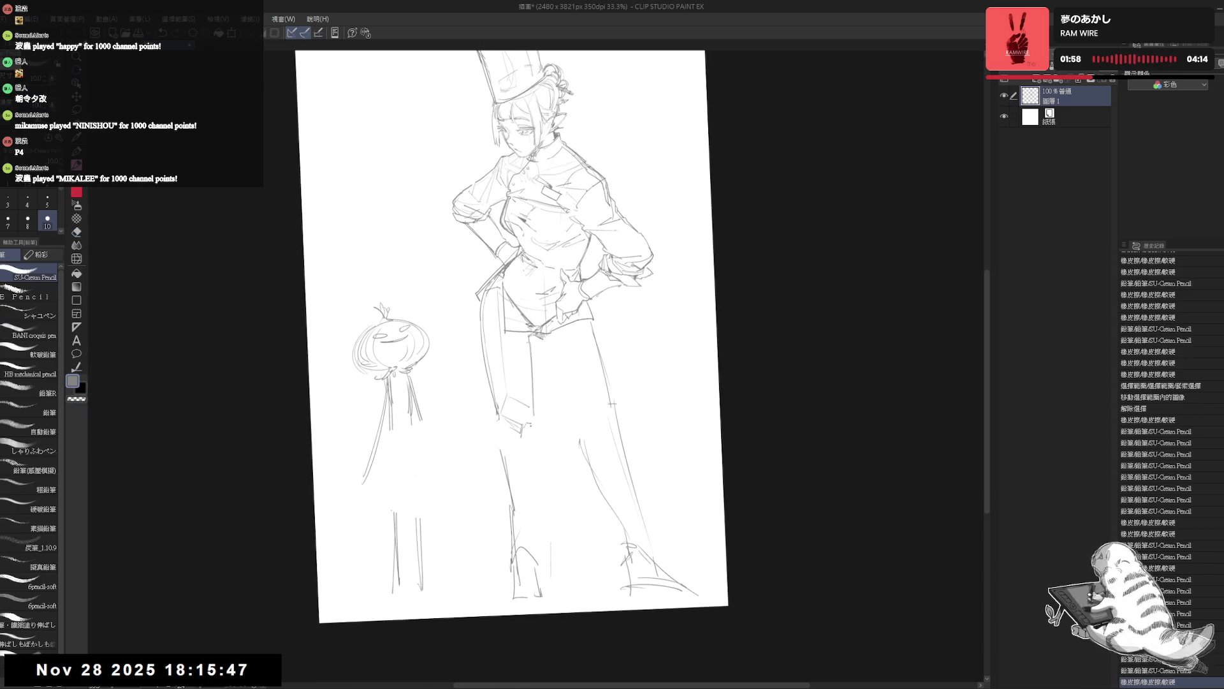
{"action": "left_click_drag", "start_coordinate": [495, 447], "coordinate": [509, 536]}
{"action": "key", "text": "e"}
{"action": "left_click_drag", "start_coordinate": [493, 440], "coordinate": [526, 545]}
{"action": "key", "text": "p"}
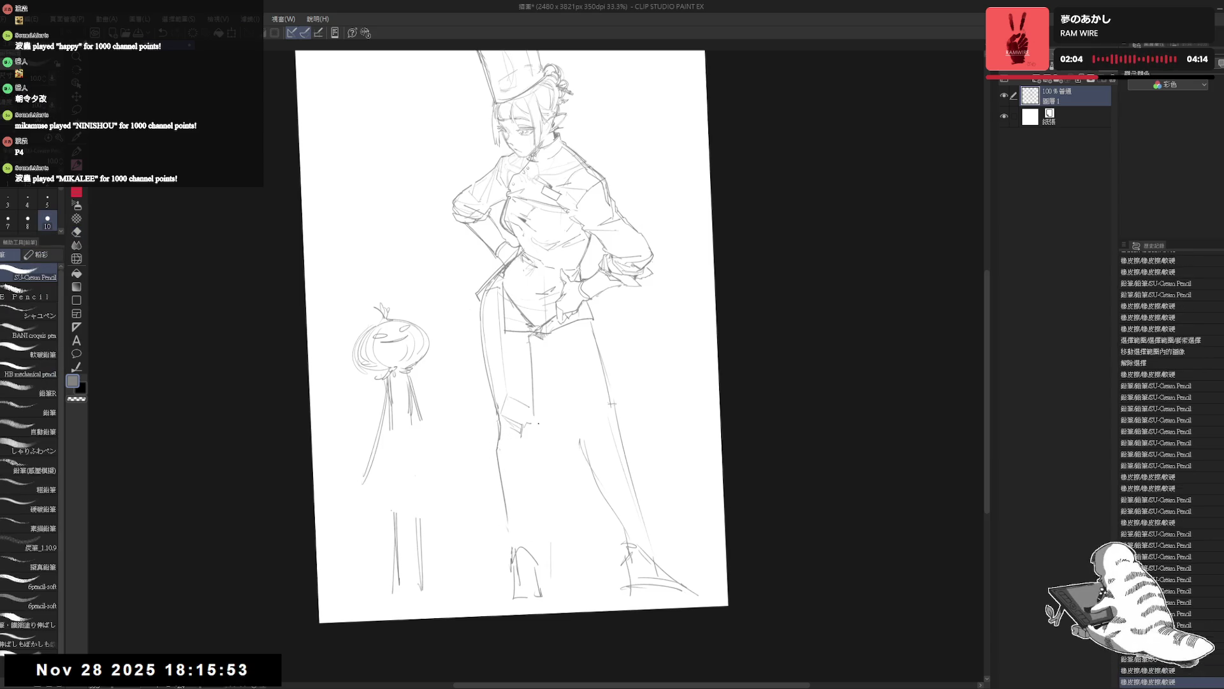
Redraw the lower leg with short pencil strokes, undoing one and returning the view upright
{"action": "left_click_drag", "start_coordinate": [535, 427], "coordinate": [537, 536]}
{"action": "key", "text": "ctrl+z"}
{"action": "left_click_drag", "start_coordinate": [533, 412], "coordinate": [536, 526]}
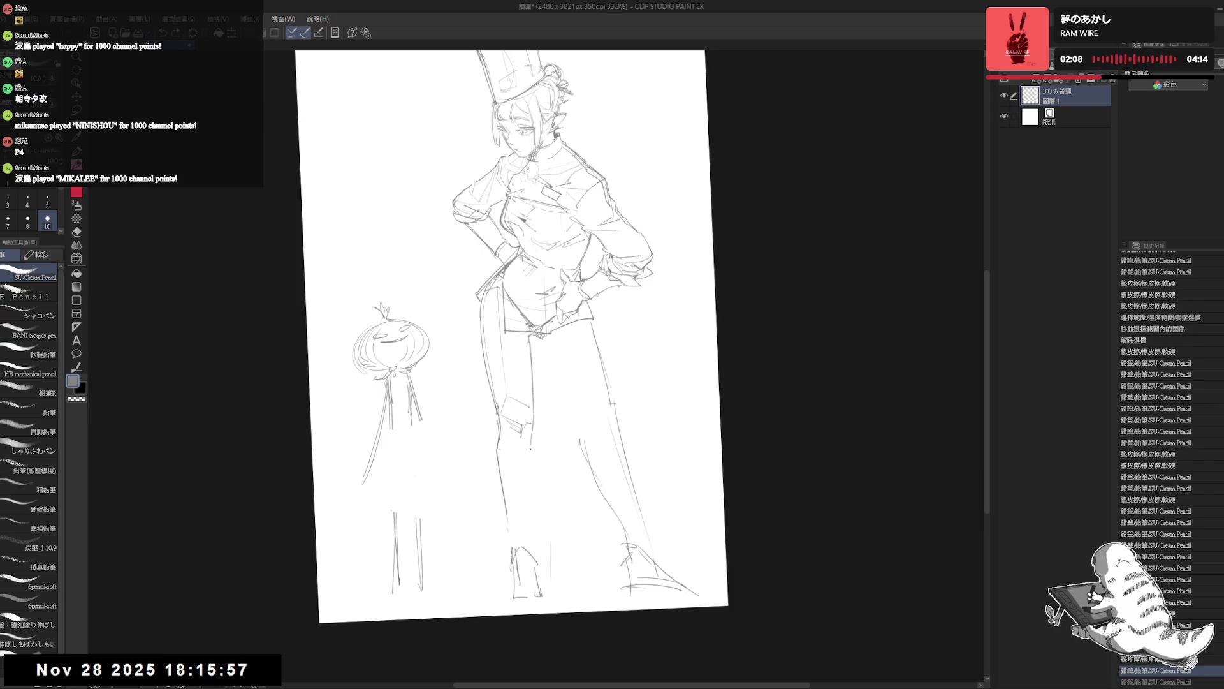
{"action": "left_click", "coordinate": [534, 413]}
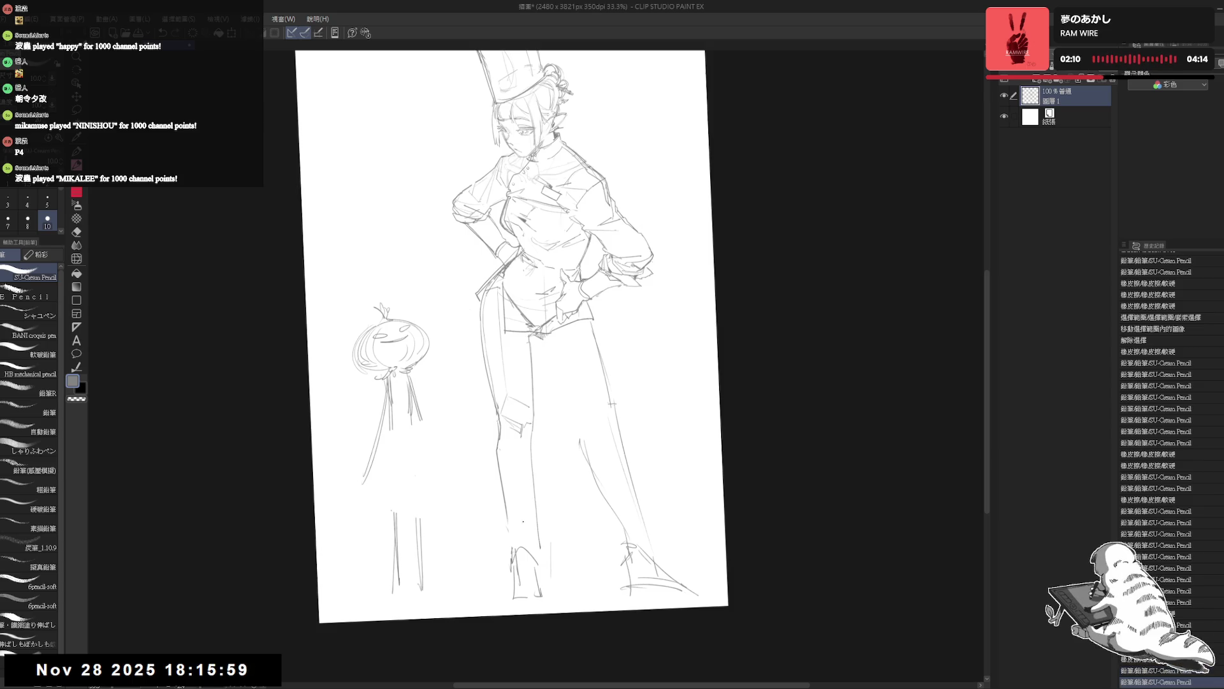
{"action": "mouse_move", "coordinate": [533, 429]}
{"action": "left_mouse_down"}
{"action": "mouse_move", "coordinate": [507, 480]}
{"action": "mouse_move", "coordinate": [505, 503]}
{"action": "mouse_move", "coordinate": [528, 534]}
{"action": "mouse_move", "coordinate": [516, 574]}
{"action": "left_mouse_up"}
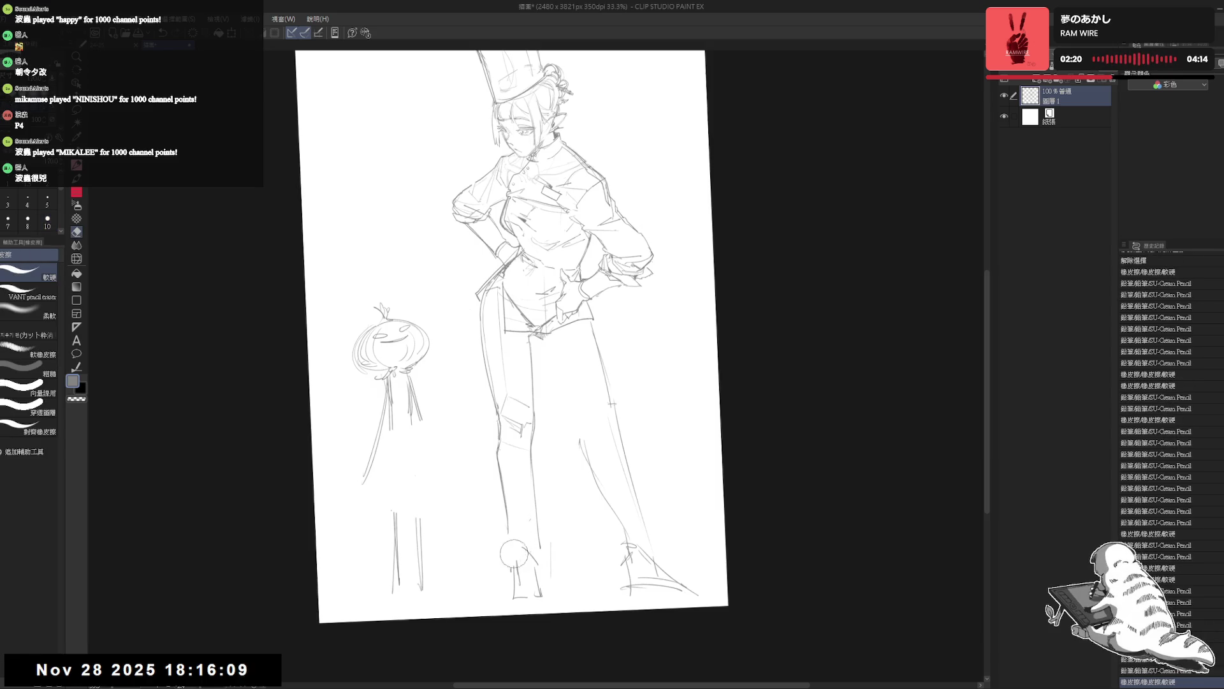
{"action": "left_click_drag", "start_coordinate": [526, 498], "coordinate": [522, 526]}
{"action": "key", "text": "ctrl+@"}
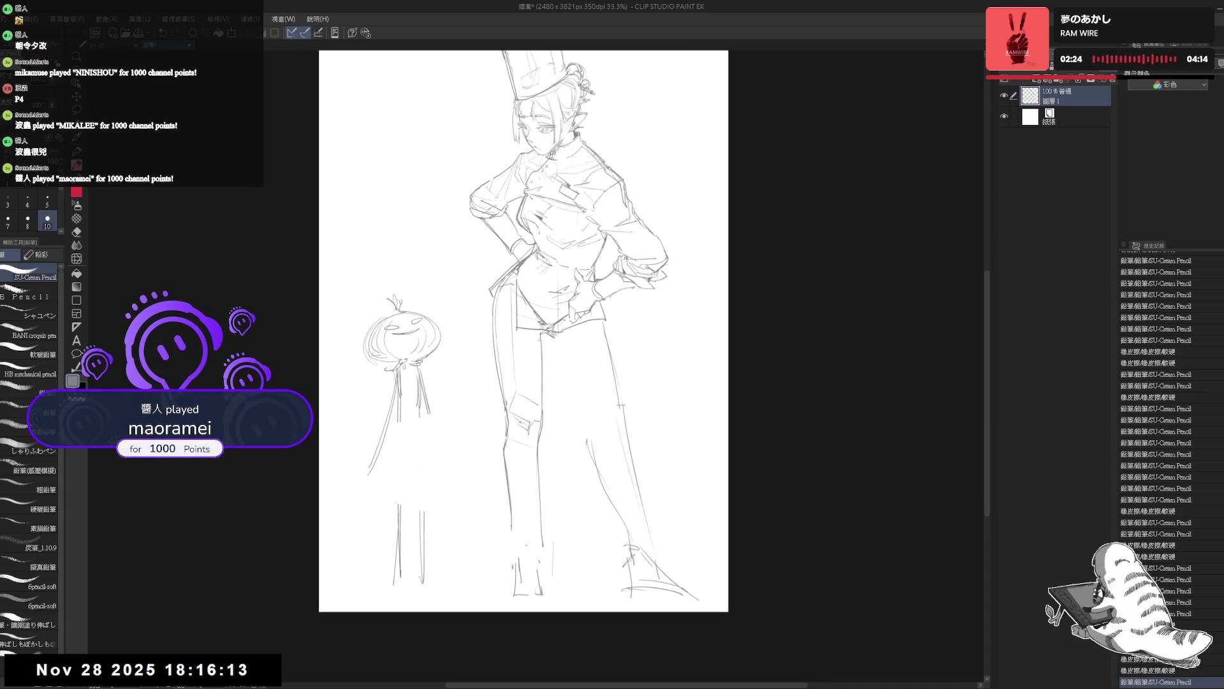
{"action": "left_click_drag", "start_coordinate": [514, 418], "coordinate": [513, 449]}
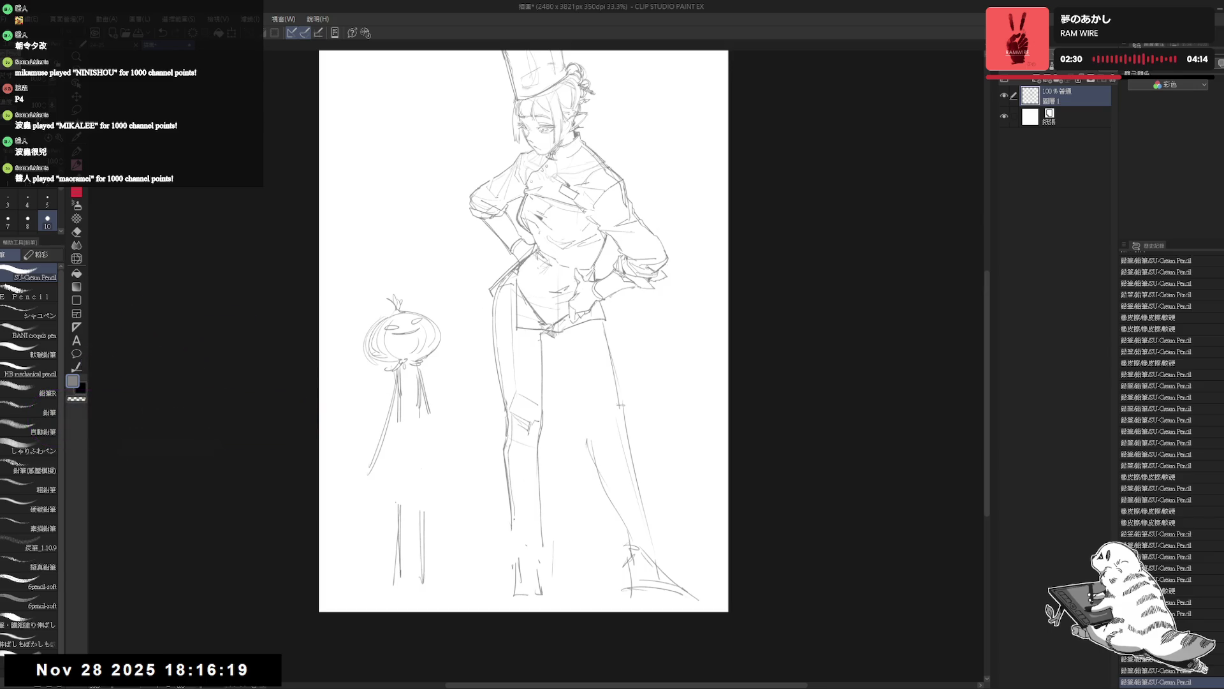
Check the sketch mirrored, erase lines near the shoe and add a fresh stroke there
{"action": "key", "text": "h"}
{"action": "key", "text": "h"}
{"action": "key", "text": "e"}
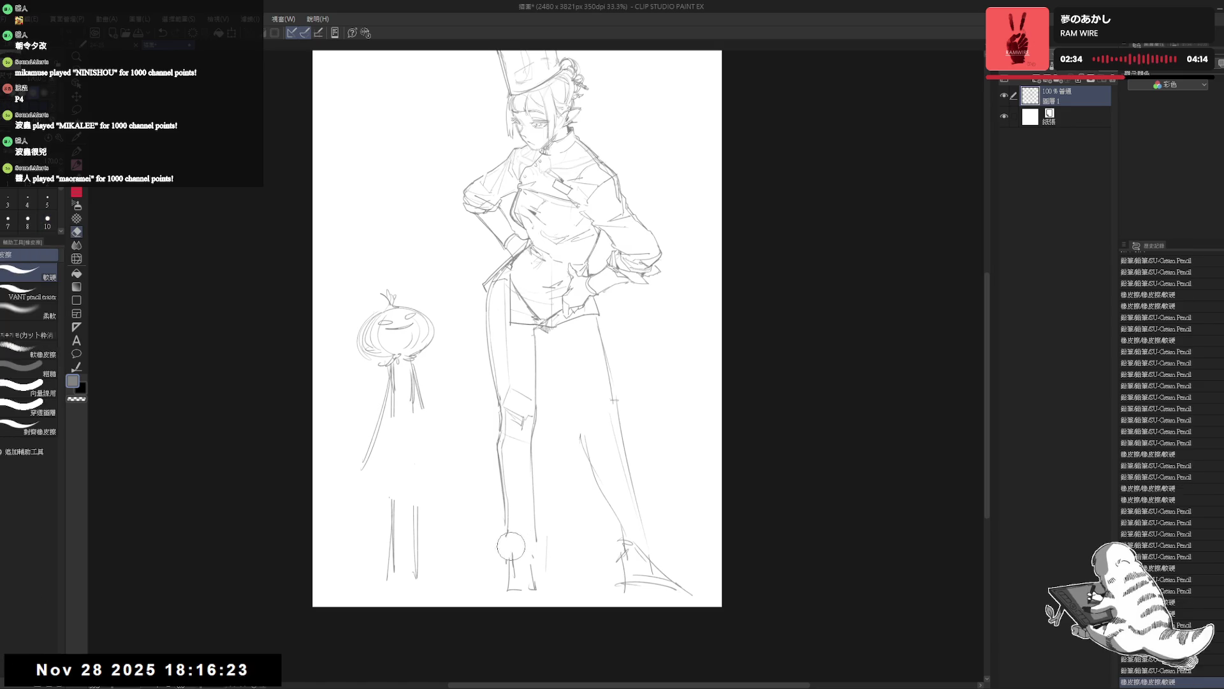
{"action": "left_click_drag", "start_coordinate": [497, 546], "coordinate": [505, 565]}
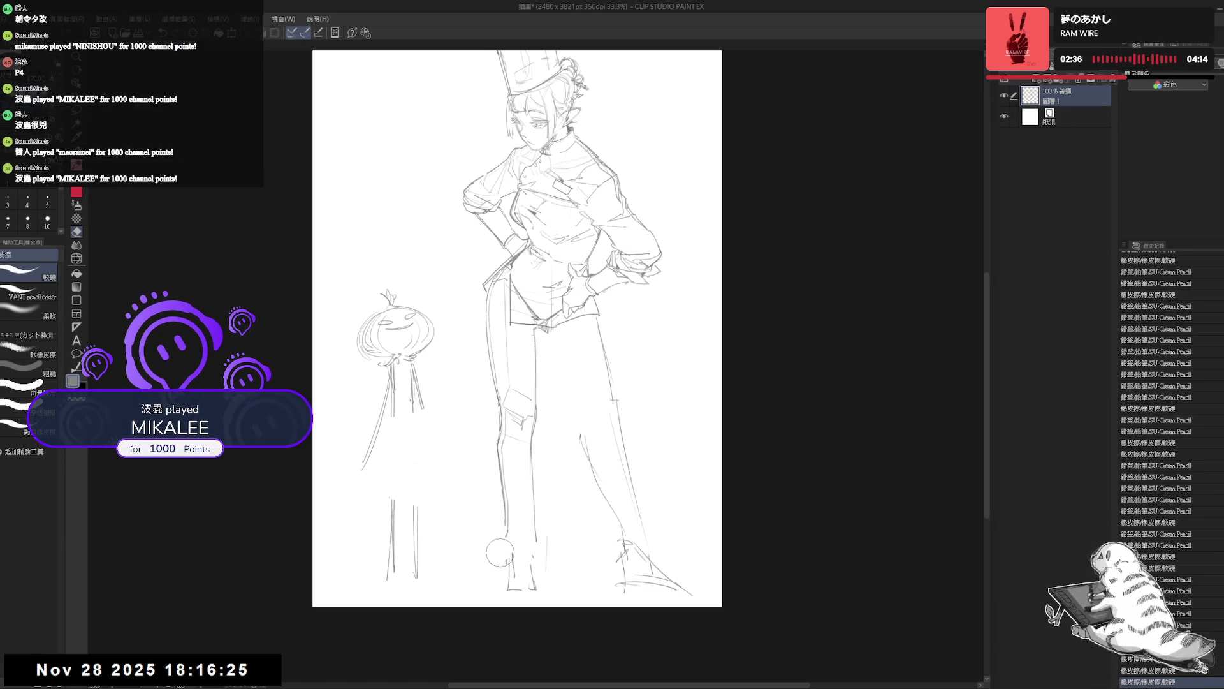
{"action": "key", "text": "p"}
{"action": "left_click_drag", "start_coordinate": [507, 522], "coordinate": [502, 562]}
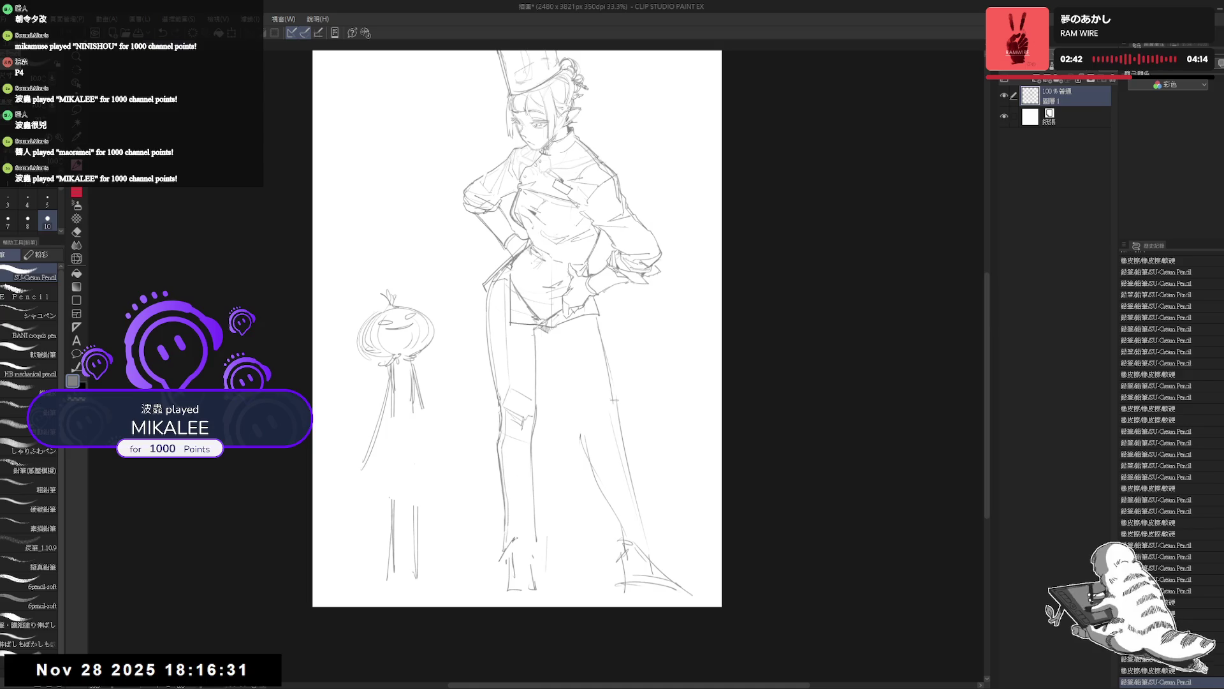
{"action": "key", "text": "e"}
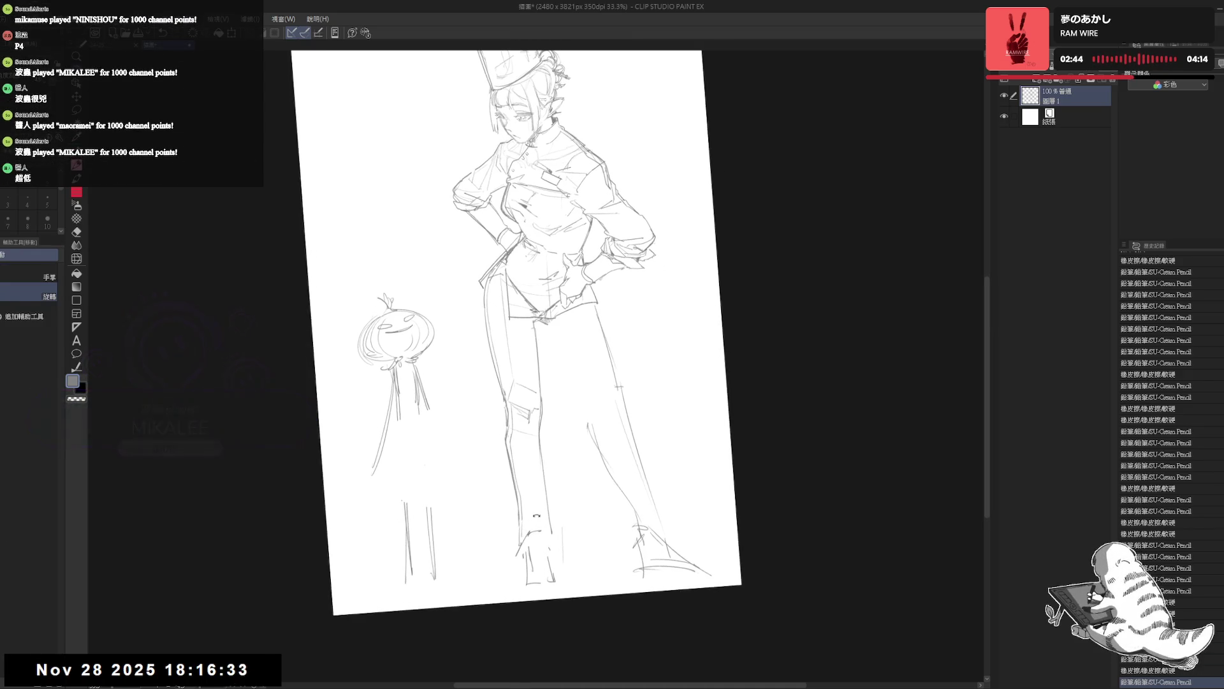
Erase part of the shoe outline and add short pencil strokes to the foot
{"action": "left_click_drag", "start_coordinate": [536, 525], "coordinate": [513, 568]}
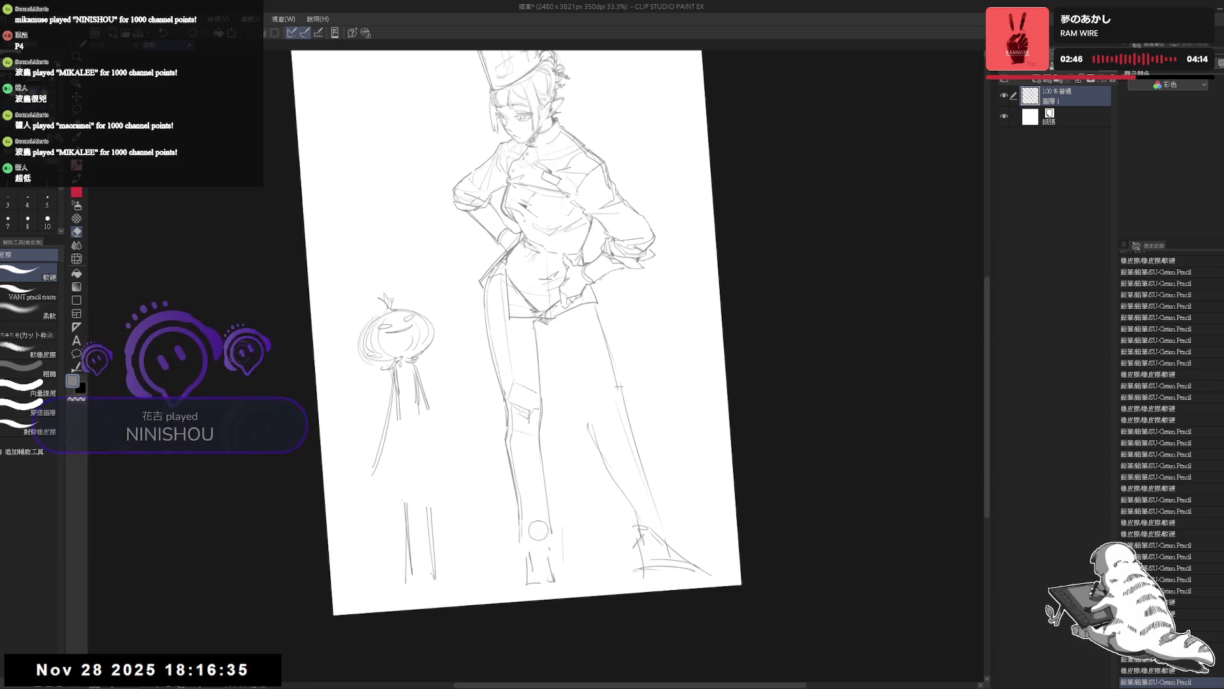
{"action": "key", "text": "p"}
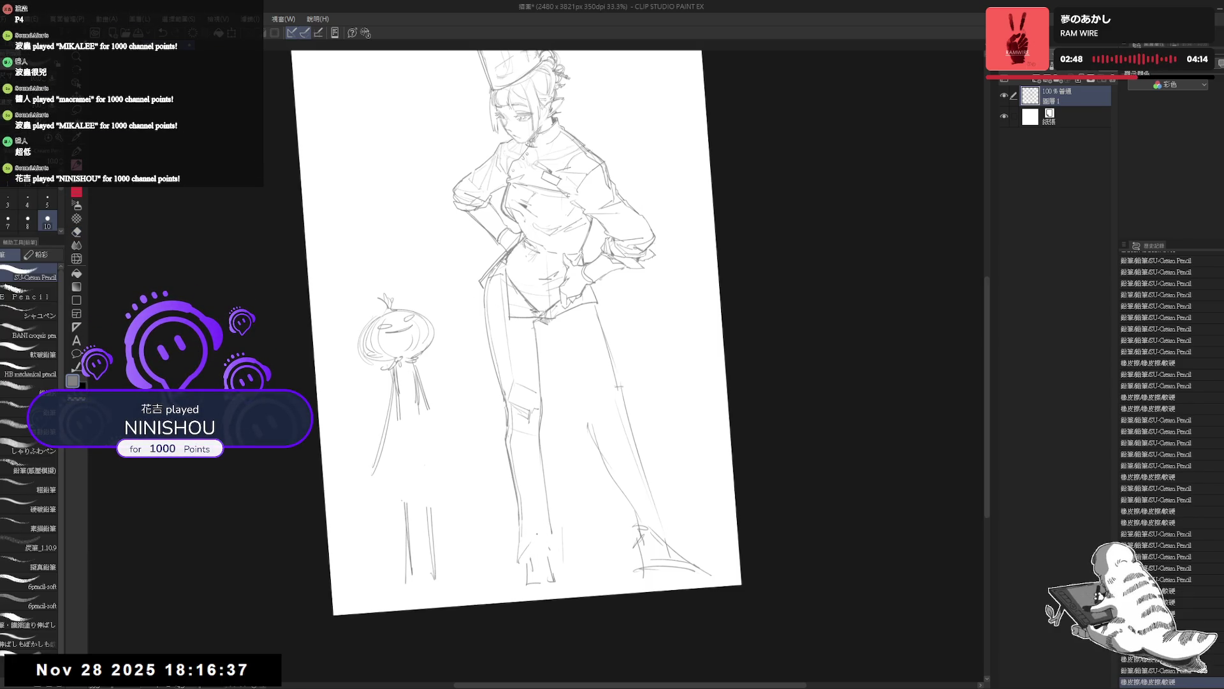
{"action": "mouse_move", "coordinate": [533, 539]}
{"action": "left_mouse_down"}
{"action": "mouse_move", "coordinate": [524, 559]}
{"action": "mouse_move", "coordinate": [533, 545]}
{"action": "left_mouse_up"}
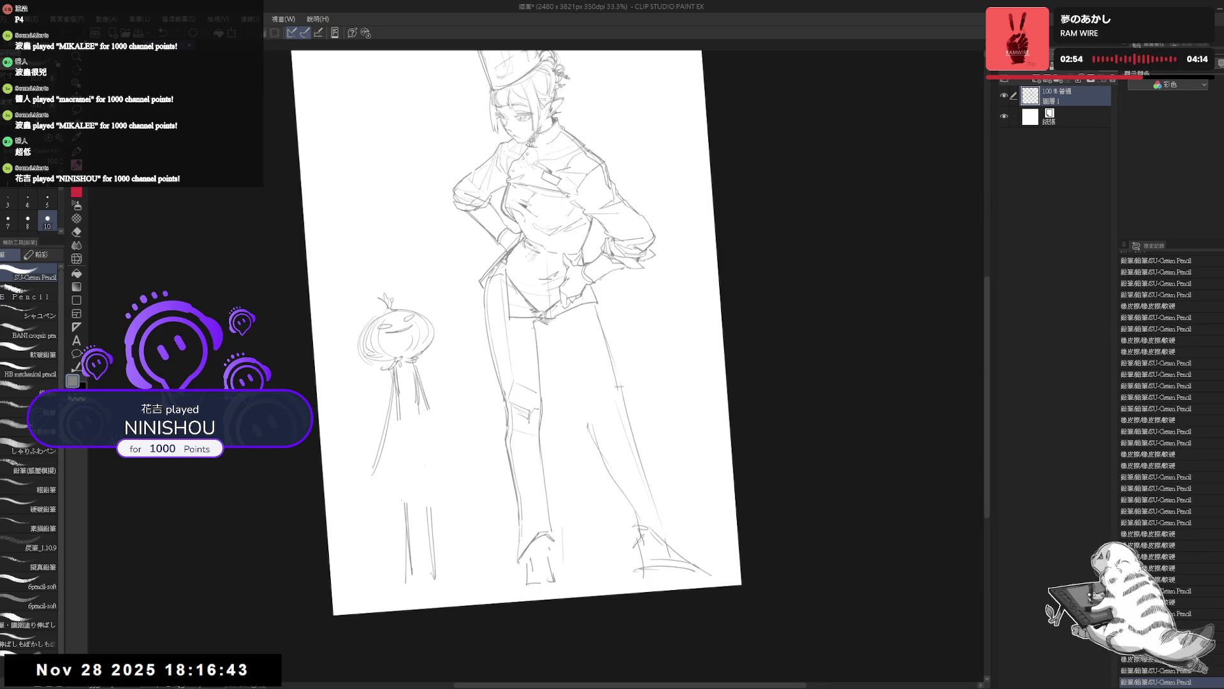
{"action": "key", "text": "r"}
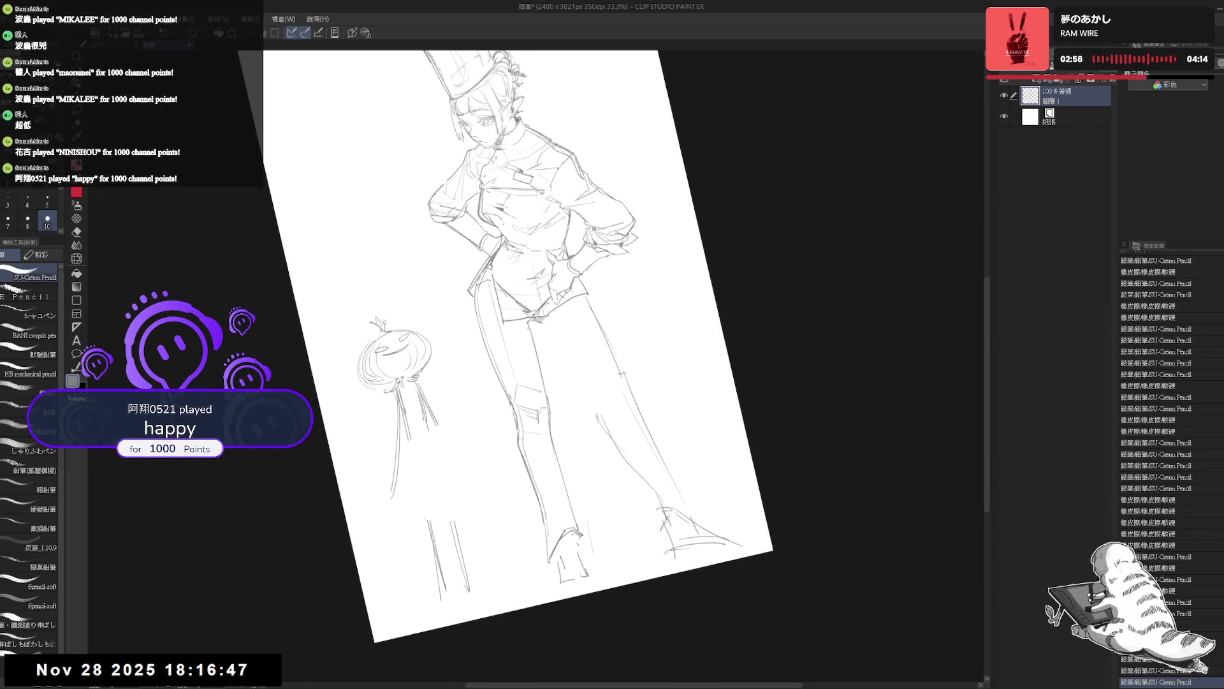
{"action": "left_click_drag", "start_coordinate": [566, 534], "coordinate": [565, 555]}
Check the drawing upright and mirrored, then darken a short line on the leg
{"action": "key", "text": "e"}
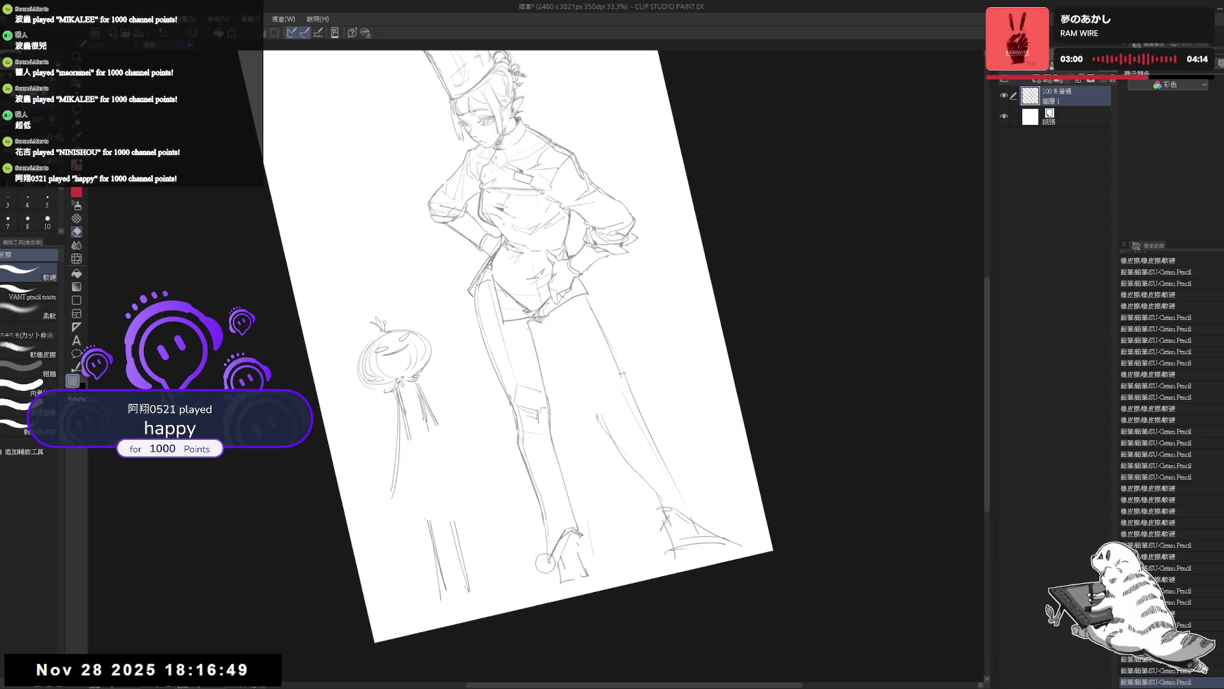
{"action": "key", "text": "p"}
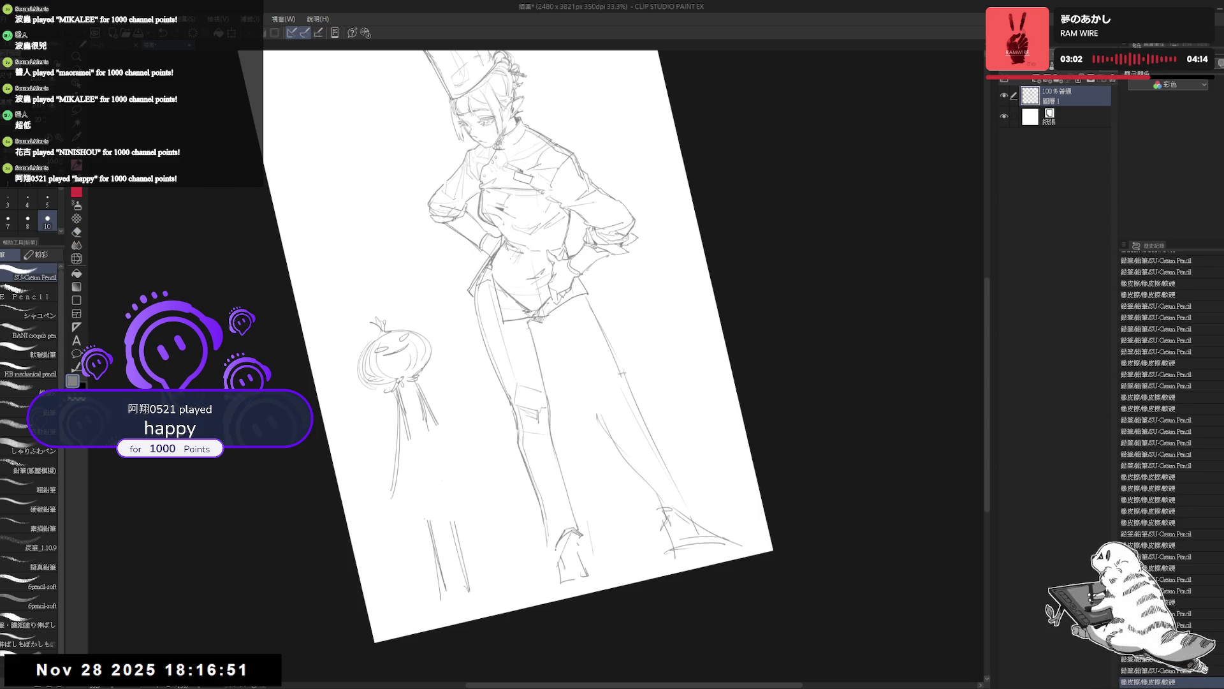
{"action": "key", "text": "r"}
{"action": "key", "text": "h"}
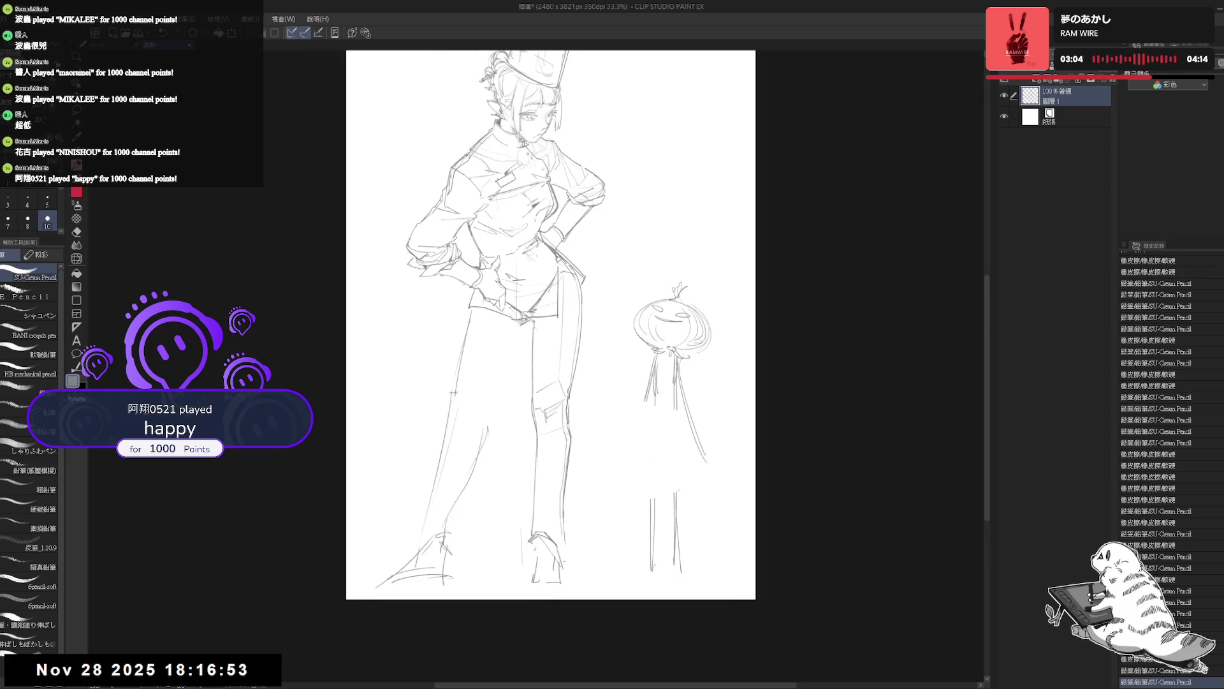
{"action": "key", "text": "h"}
{"action": "key", "text": "e"}
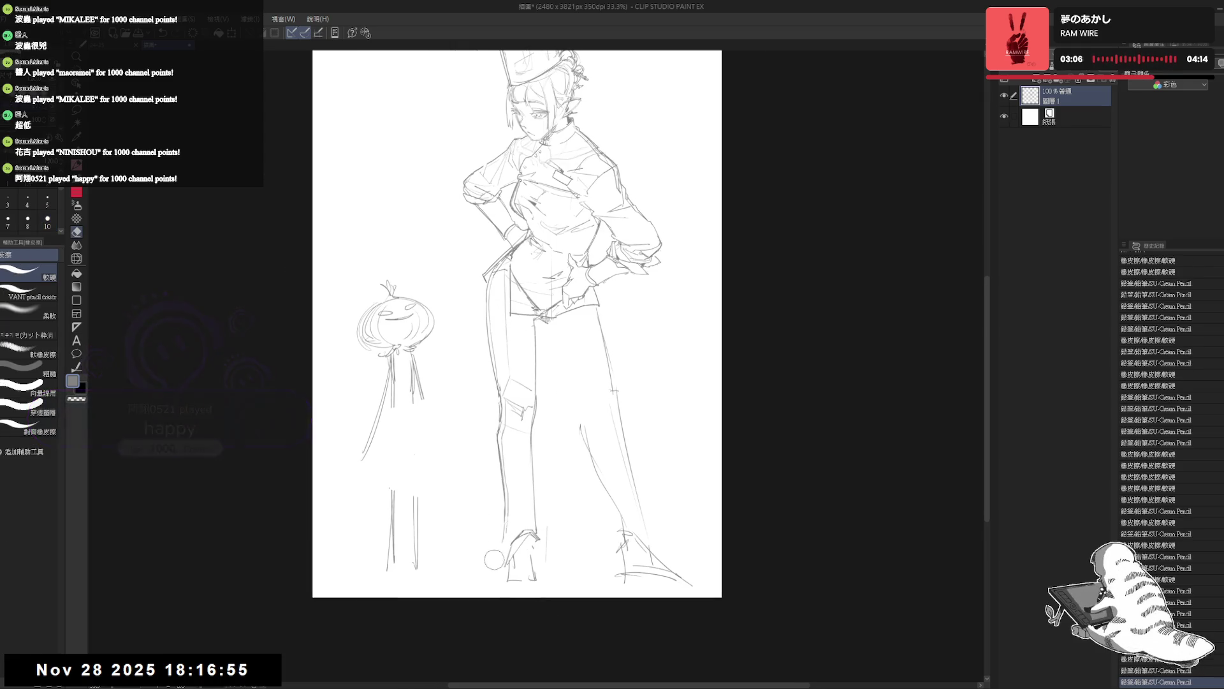
{"action": "key", "text": "p"}
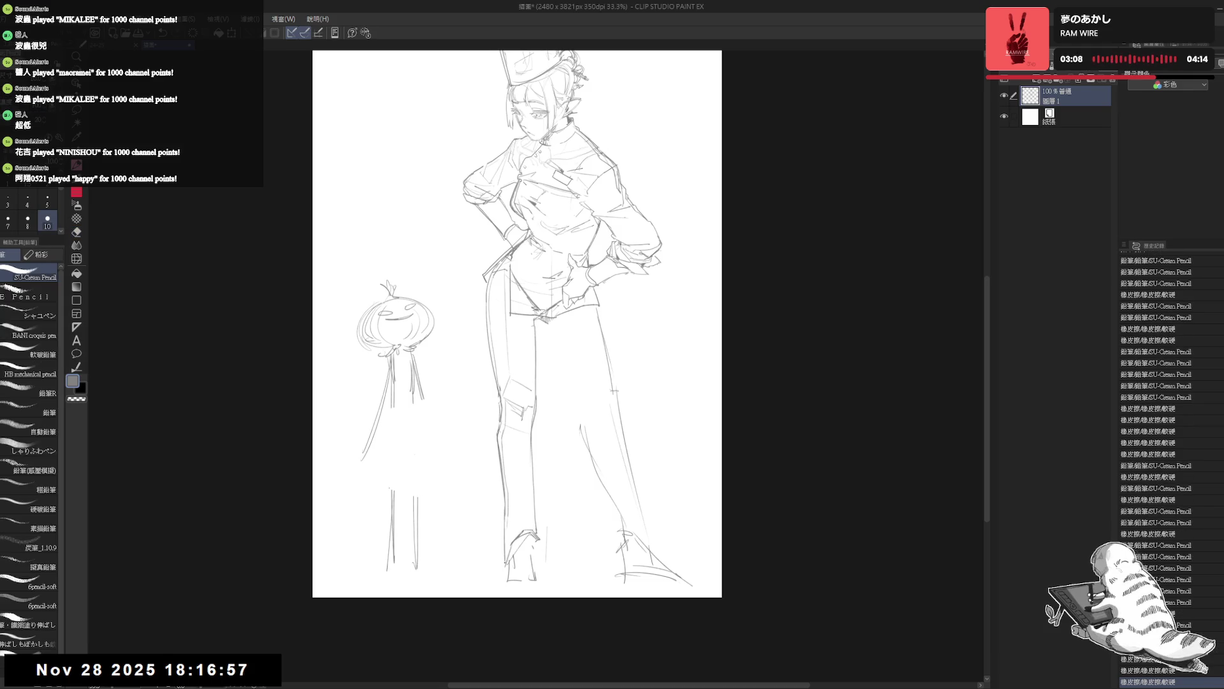
{"action": "left_click_drag", "start_coordinate": [505, 517], "coordinate": [514, 573]}
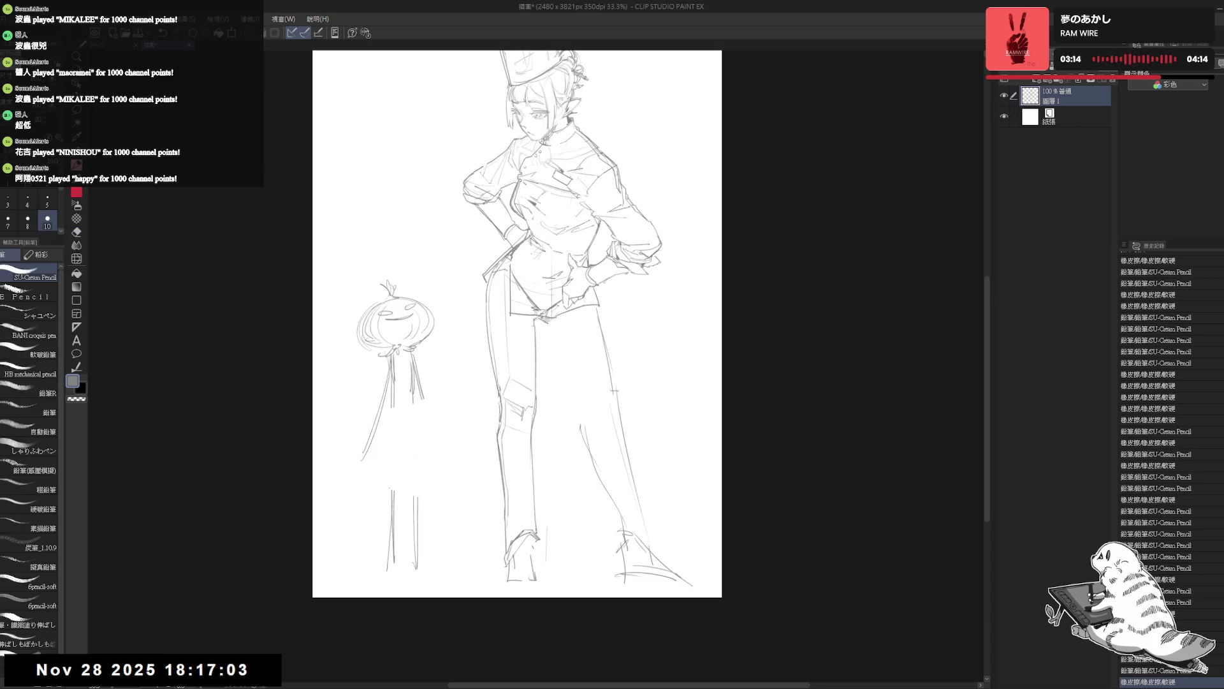
Shift the whole drawing slightly higher on the page
{"action": "left_click_drag", "start_coordinate": [581, 500], "coordinate": [569, 531]}
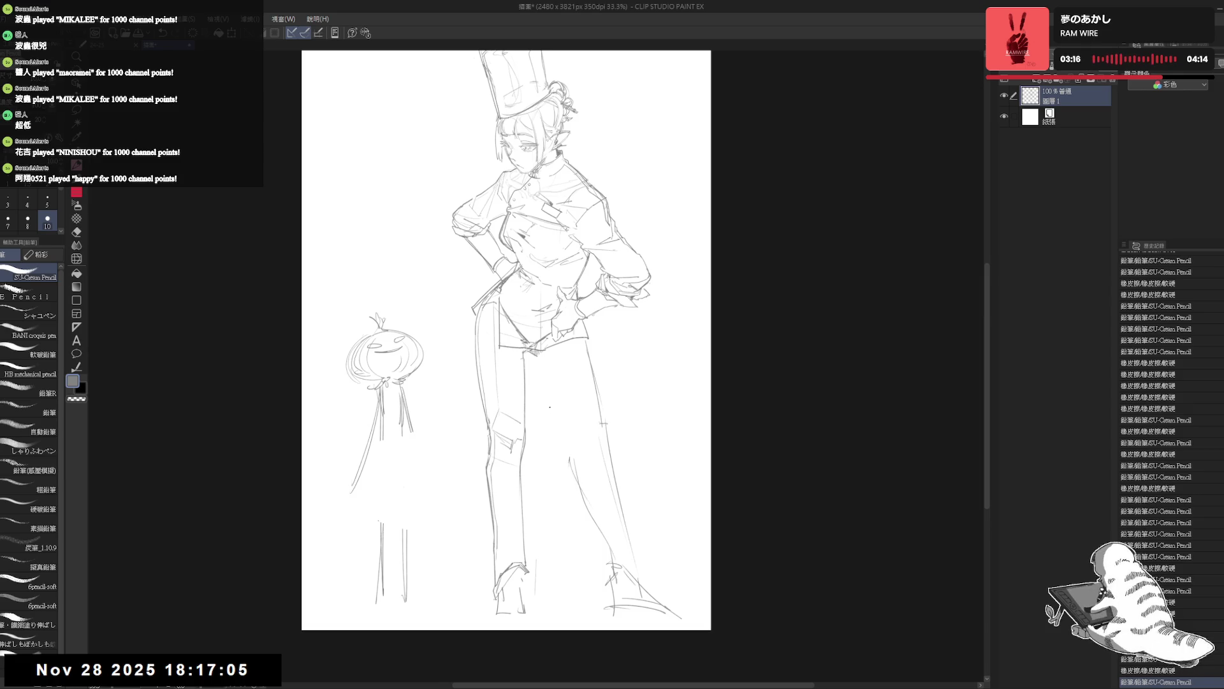
{"action": "scroll", "coordinate": [549, 406], "scroll_direction": "down", "scroll_amount": 1}
{"action": "left_click_drag", "start_coordinate": [565, 274], "coordinate": [563, 265]}
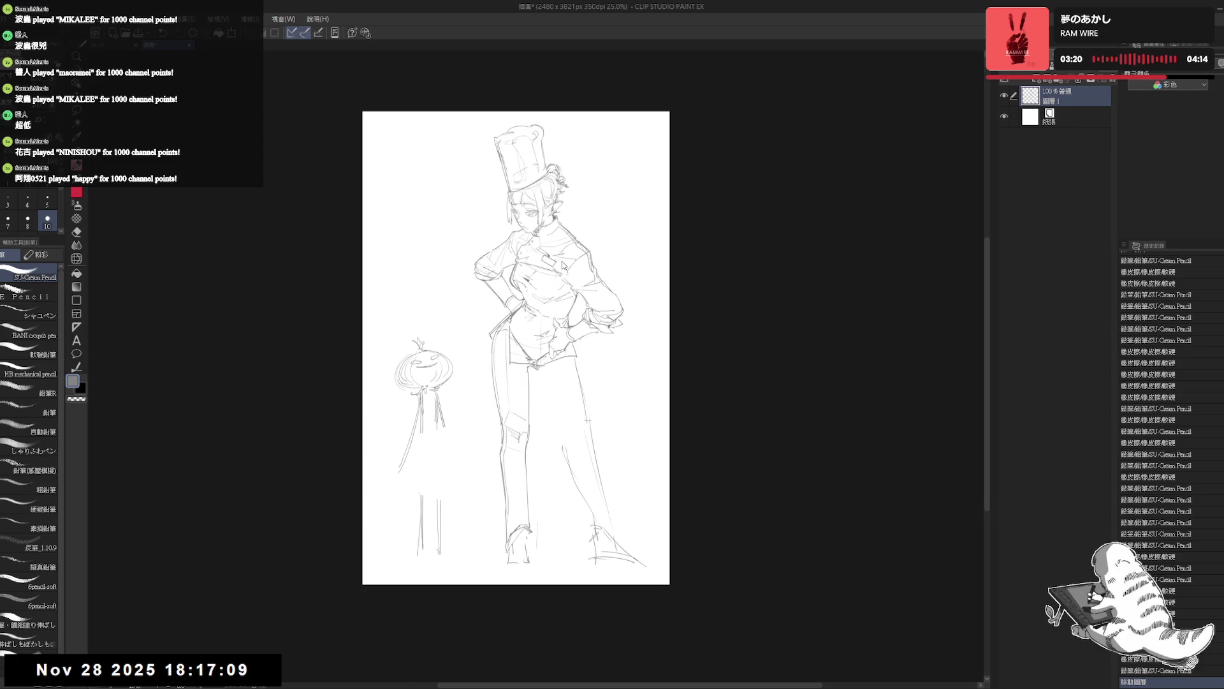
{"action": "scroll", "coordinate": [533, 353], "scroll_direction": "up", "scroll_amount": 1}
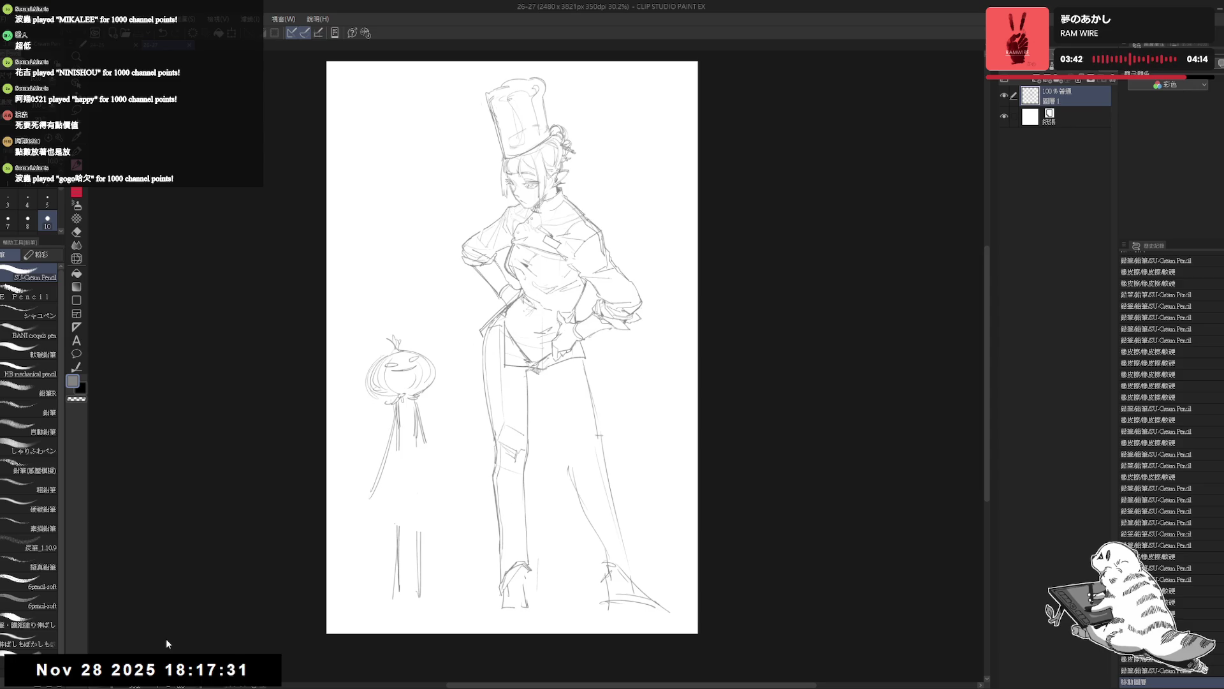
Erase a stray mark near the left foot and tidy it with new pencil strokes
{"action": "key", "text": "e"}
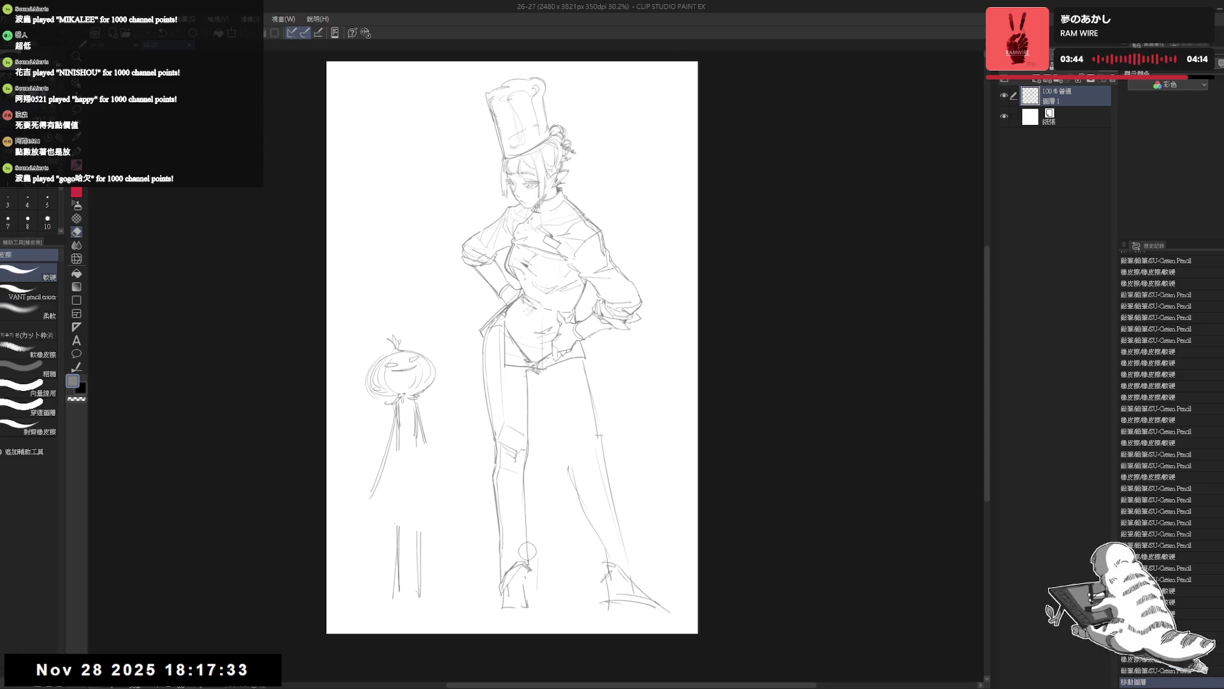
{"action": "left_click_drag", "start_coordinate": [509, 597], "coordinate": [517, 612]}
{"action": "key", "text": "p"}
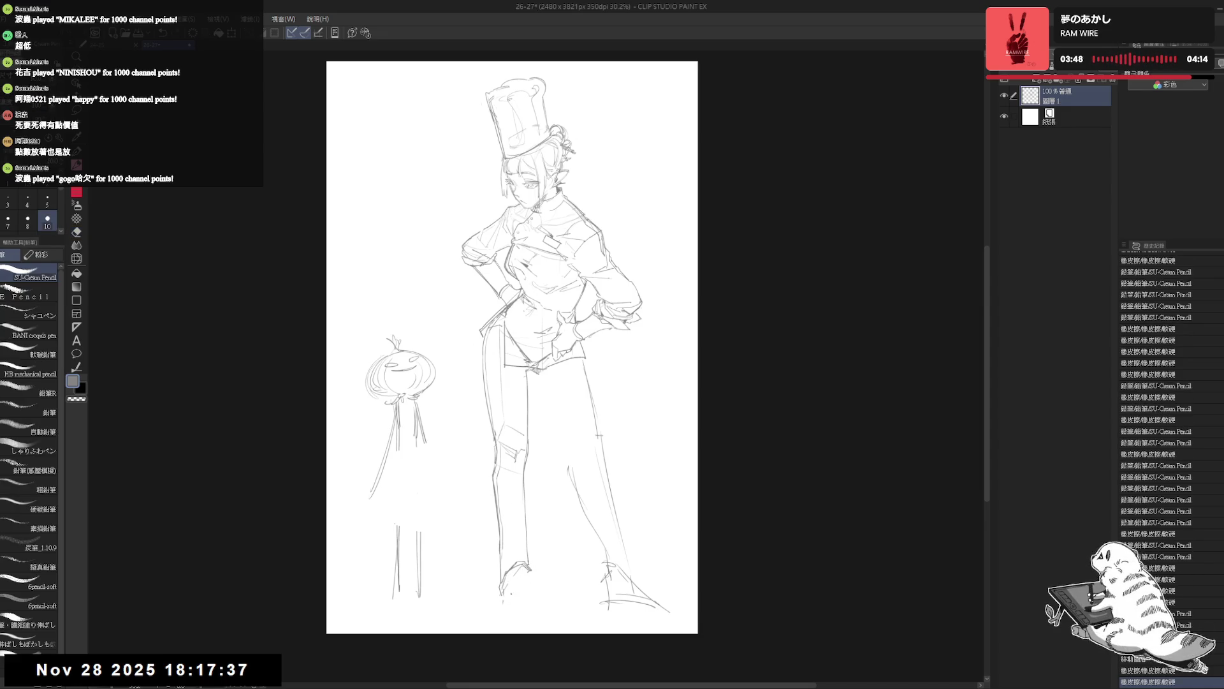
{"action": "left_click", "coordinate": [507, 594]}
{"action": "key", "text": "ctrl+z"}
{"action": "left_click_drag", "start_coordinate": [505, 591], "coordinate": [513, 600]}
{"action": "key", "text": "h"}
{"action": "key", "text": "h"}
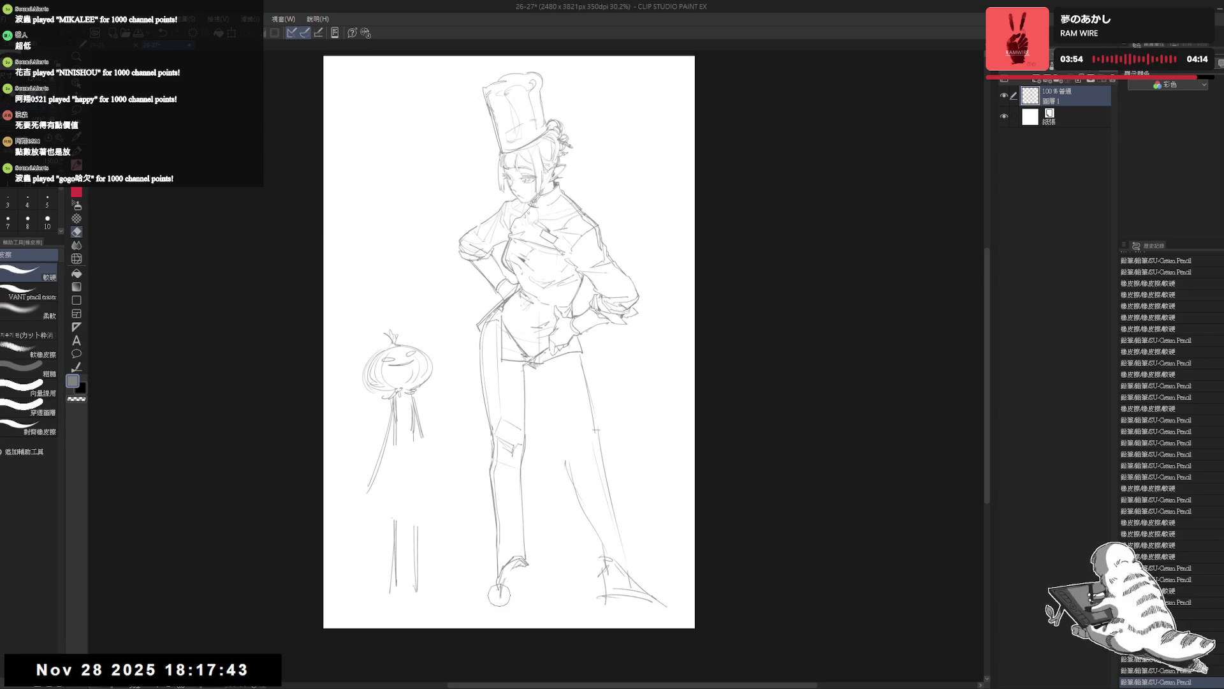
{"action": "mouse_move", "coordinate": [487, 580]}
{"action": "left_mouse_down"}
{"action": "mouse_move", "coordinate": [509, 606]}
{"action": "mouse_move", "coordinate": [517, 583]}
{"action": "left_mouse_up"}
Undo the faint foot stroke and sketch short pencil strokes around both boots
{"action": "key", "text": "ctrl+z"}
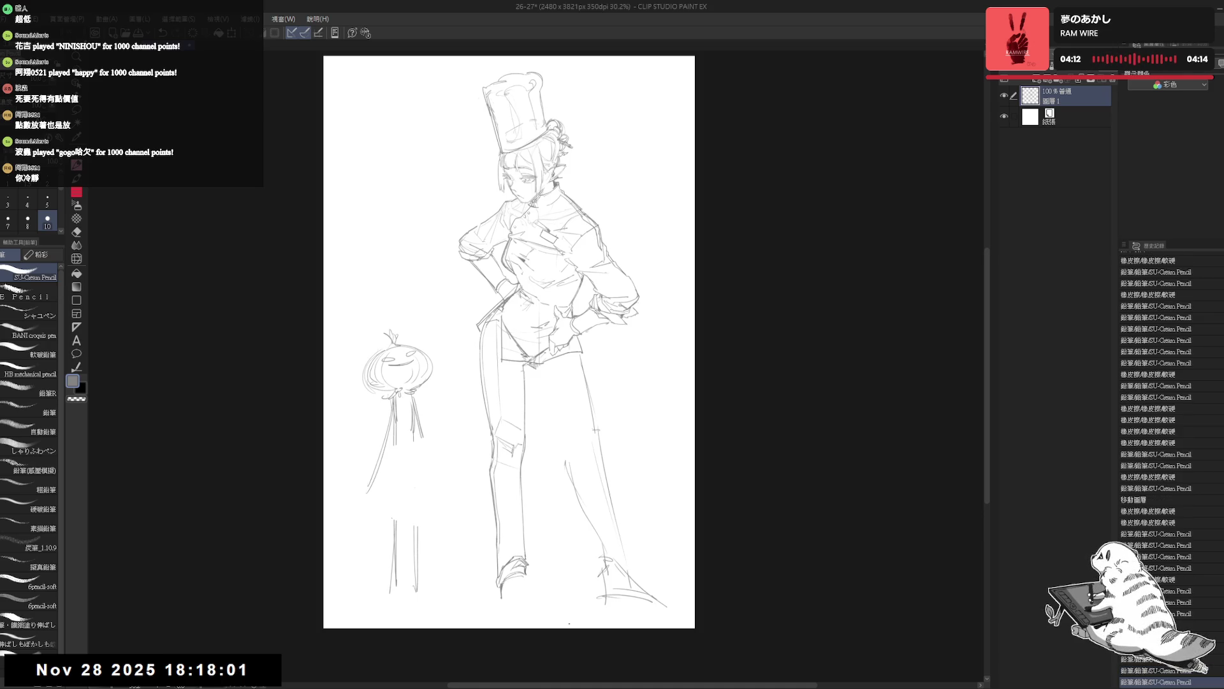
{"action": "left_click_drag", "start_coordinate": [560, 336], "coordinate": [553, 356]}
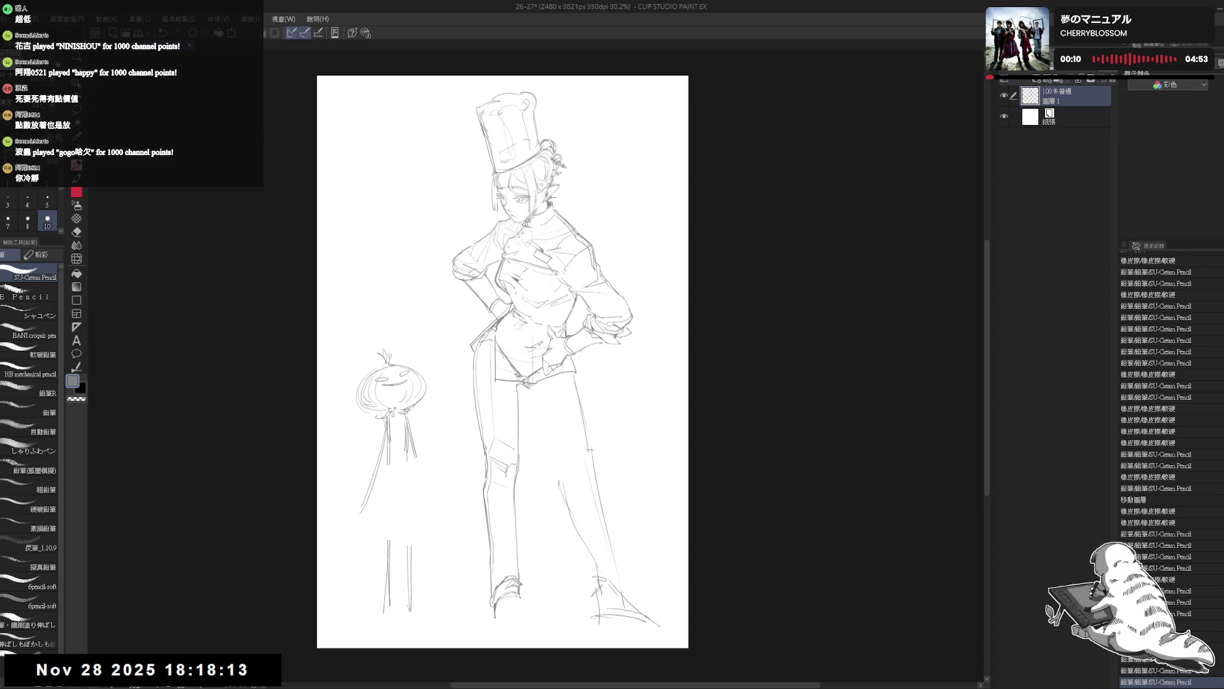
{"action": "left_click_drag", "start_coordinate": [495, 581], "coordinate": [521, 585]}
{"action": "left_click_drag", "start_coordinate": [596, 577], "coordinate": [603, 592]}
{"action": "left_click_drag", "start_coordinate": [601, 583], "coordinate": [631, 612]}
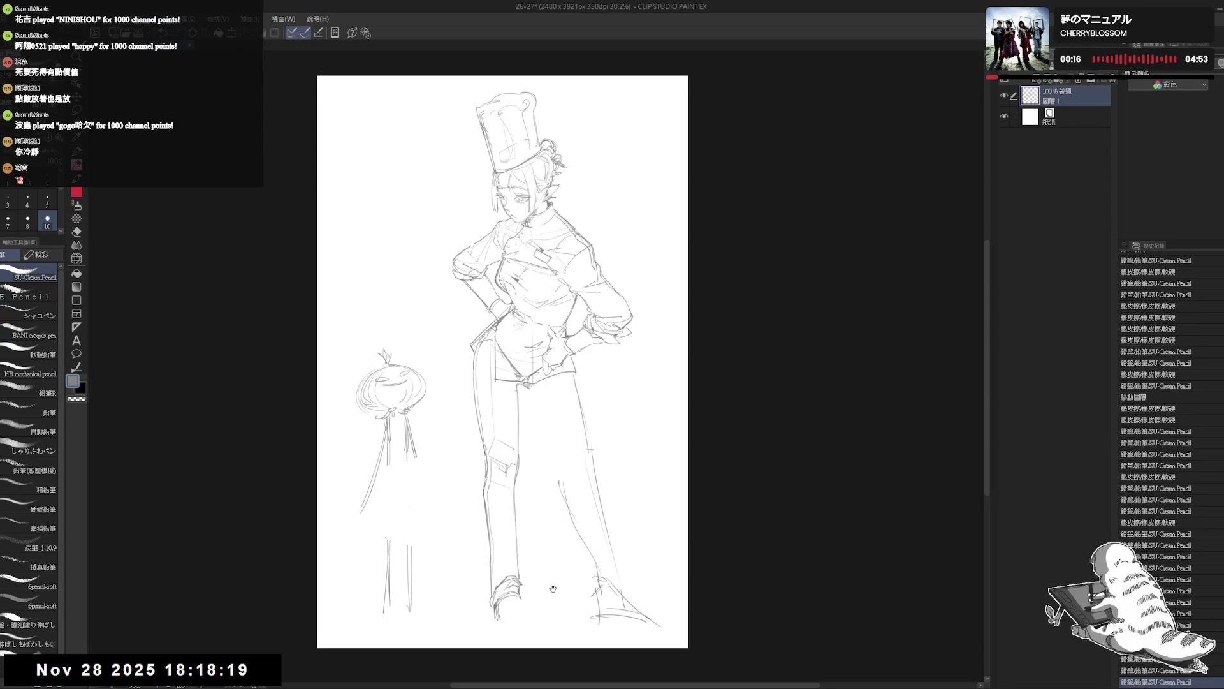
{"action": "left_click_drag", "start_coordinate": [553, 590], "coordinate": [569, 573]}
{"action": "left_click_drag", "start_coordinate": [454, 542], "coordinate": [476, 560]}
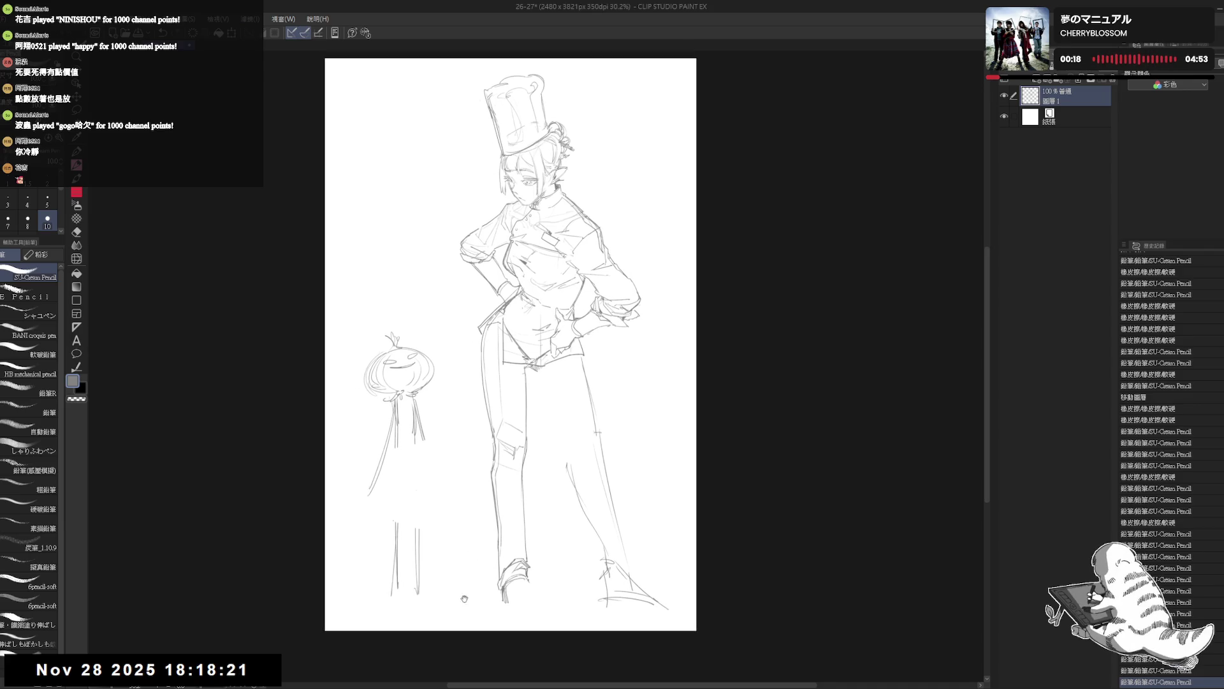
{"action": "scroll", "coordinate": [443, 551], "scroll_direction": "up", "scroll_amount": 1}
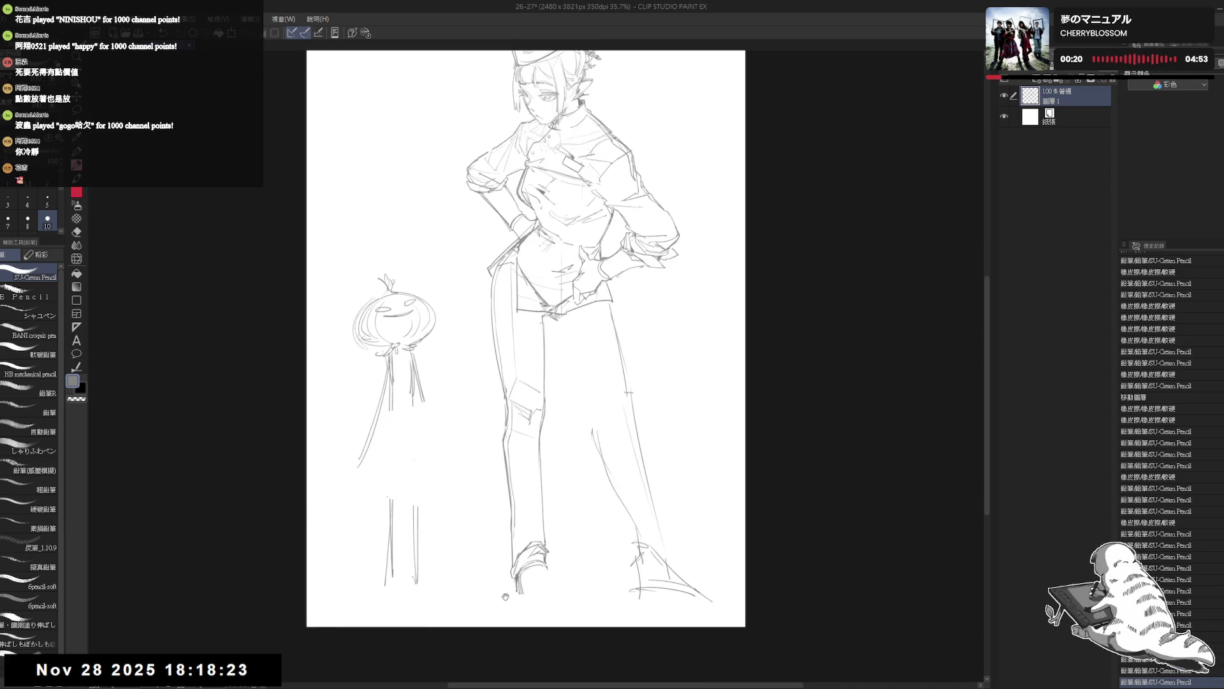
{"action": "left_click_drag", "start_coordinate": [513, 580], "coordinate": [566, 587]}
{"action": "key", "text": "ctrl+z"}
{"action": "key", "text": "ctrl+z"}
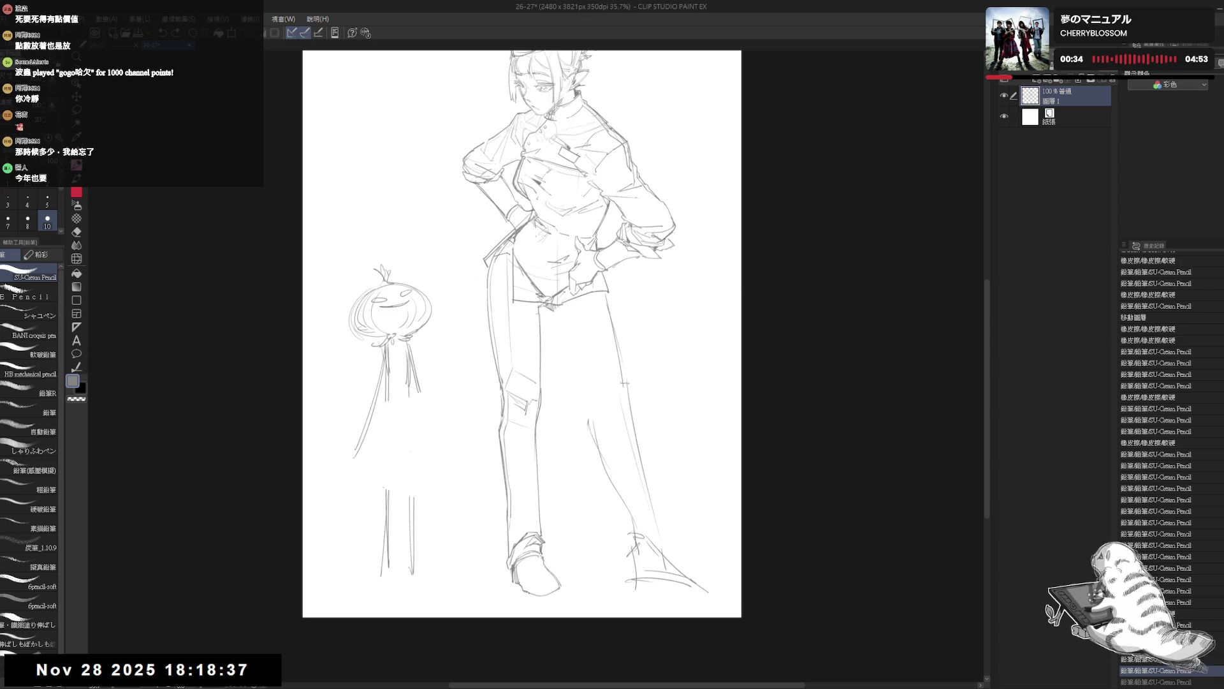
Erase the circle at the foot and small spots near the hips
{"action": "key", "text": "h"}
{"action": "key", "text": "h"}
{"action": "left_click_drag", "start_coordinate": [563, 517], "coordinate": [540, 536]}
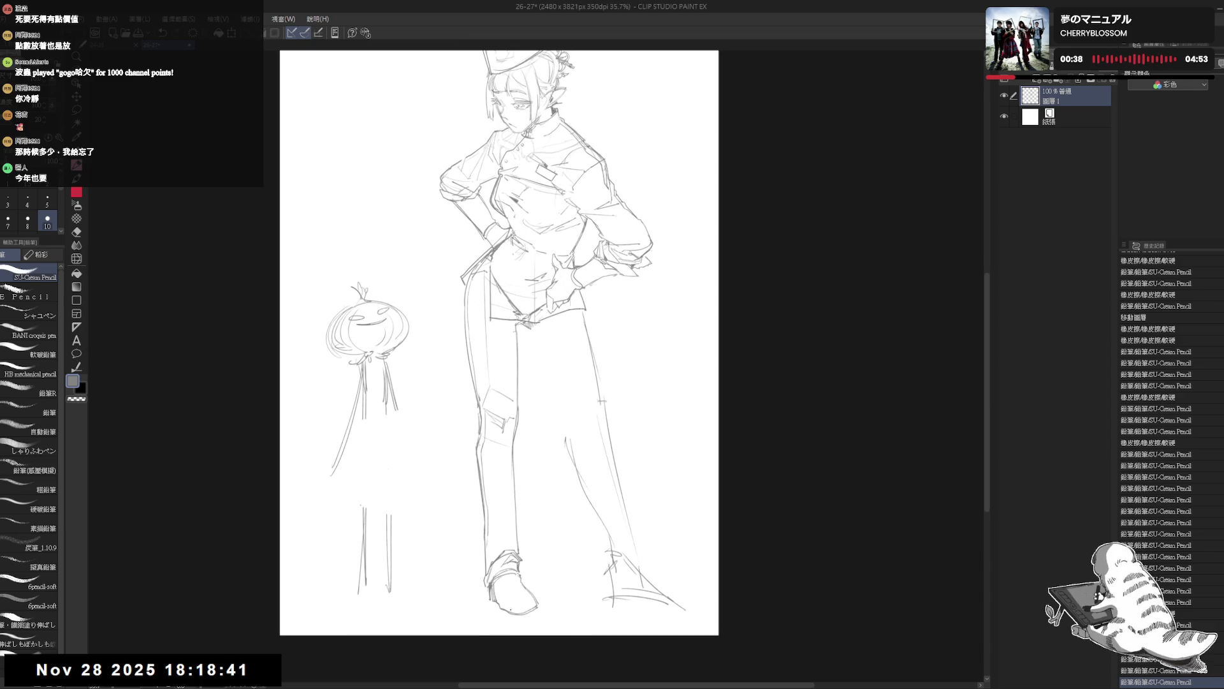
{"action": "key", "text": "e"}
{"action": "mouse_move", "coordinate": [600, 612]}
{"action": "left_mouse_down"}
{"action": "mouse_move", "coordinate": [601, 544]}
{"action": "mouse_move", "coordinate": [601, 581]}
{"action": "left_mouse_up"}
{"action": "key", "text": "p"}
{"action": "key", "text": "e"}
{"action": "left_click_drag", "start_coordinate": [517, 359], "coordinate": [539, 377]}
{"action": "key", "text": "p"}
{"action": "left_click_drag", "start_coordinate": [558, 429], "coordinate": [545, 429]}
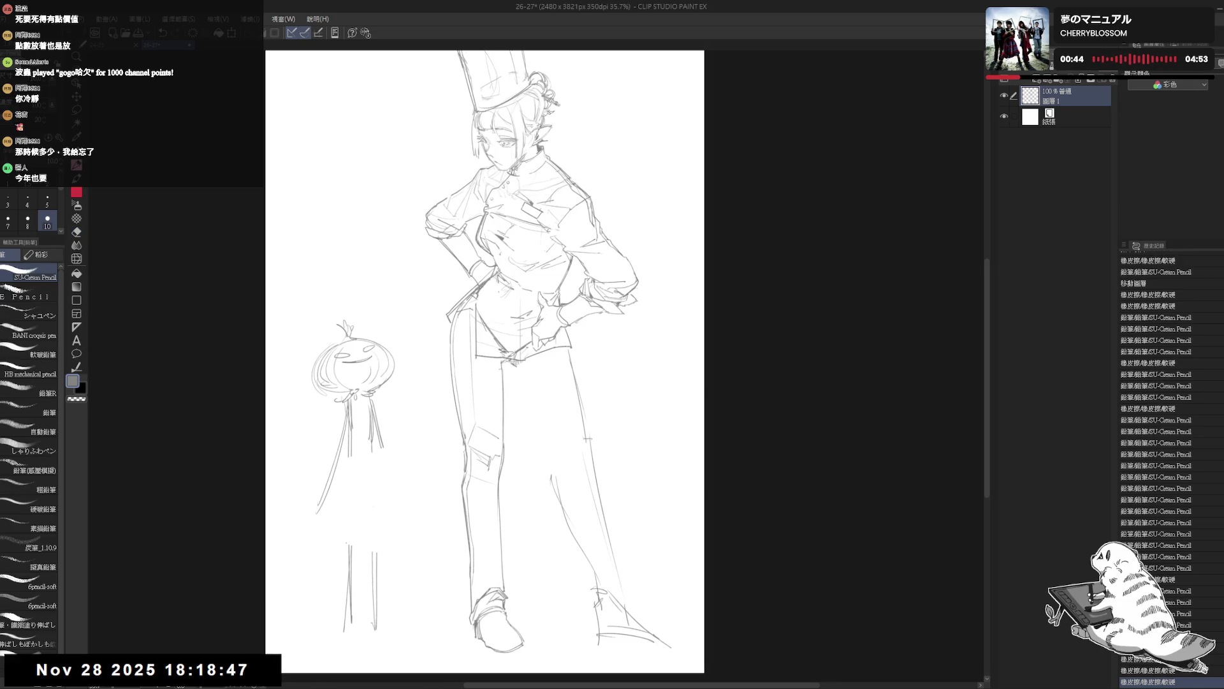
{"action": "key", "text": "e"}
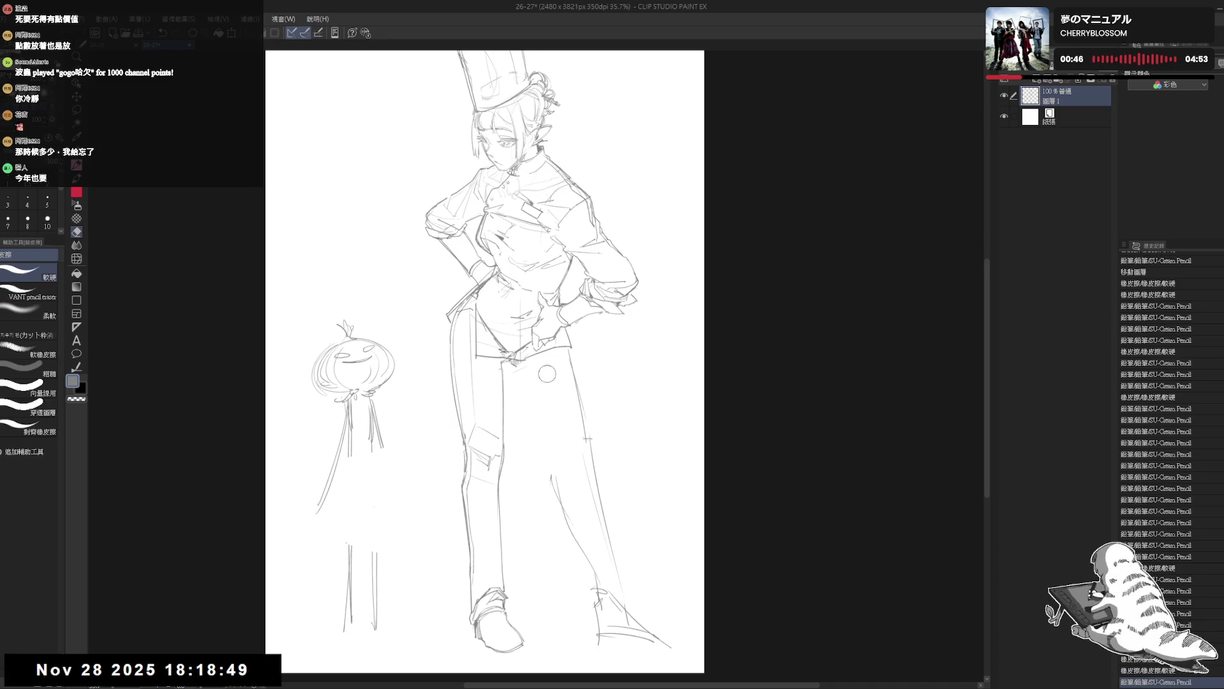
{"action": "left_click_drag", "start_coordinate": [528, 365], "coordinate": [534, 369]}
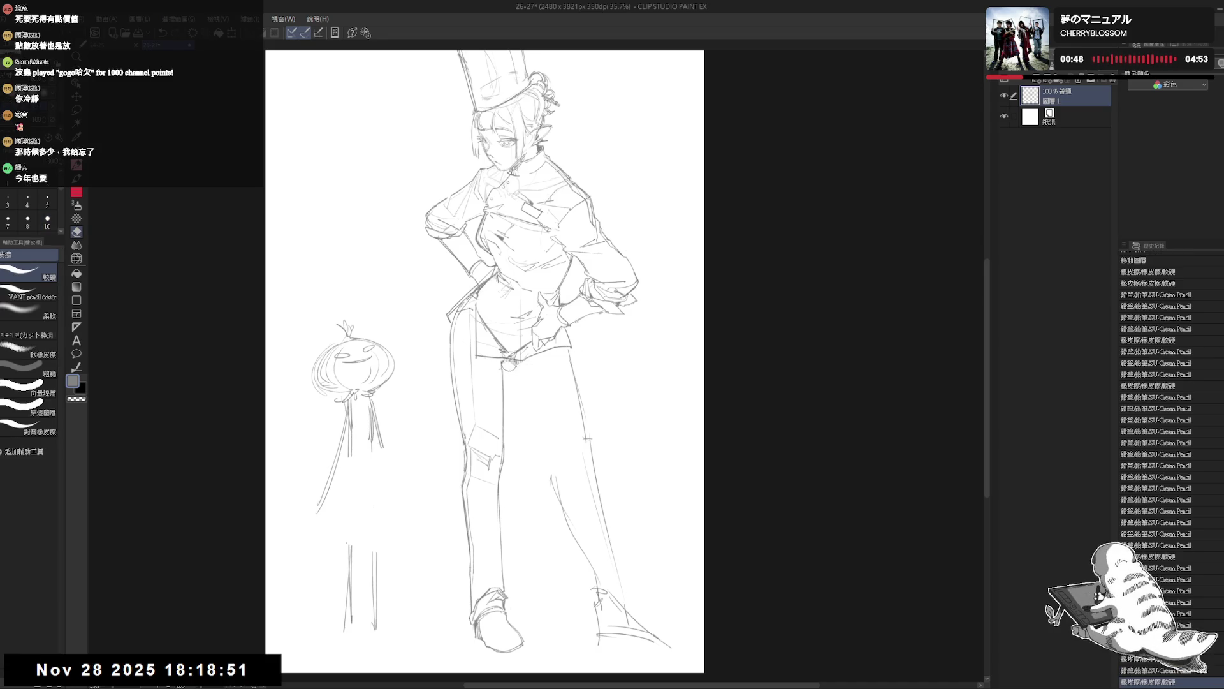
{"action": "key", "text": "p"}
Check proportions mirrored, erase a small piece and add pencil marks along the right leg
{"action": "left_click_drag", "start_coordinate": [587, 438], "coordinate": [588, 439]}
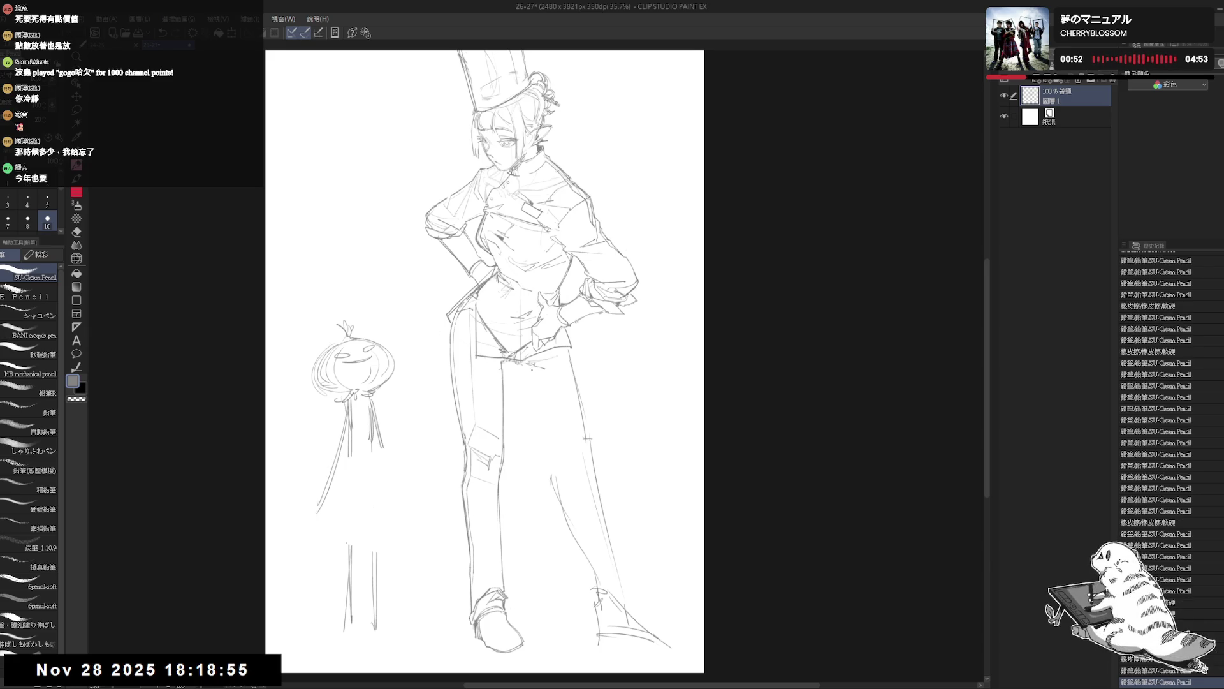
{"action": "key", "text": "h"}
{"action": "key", "text": "h"}
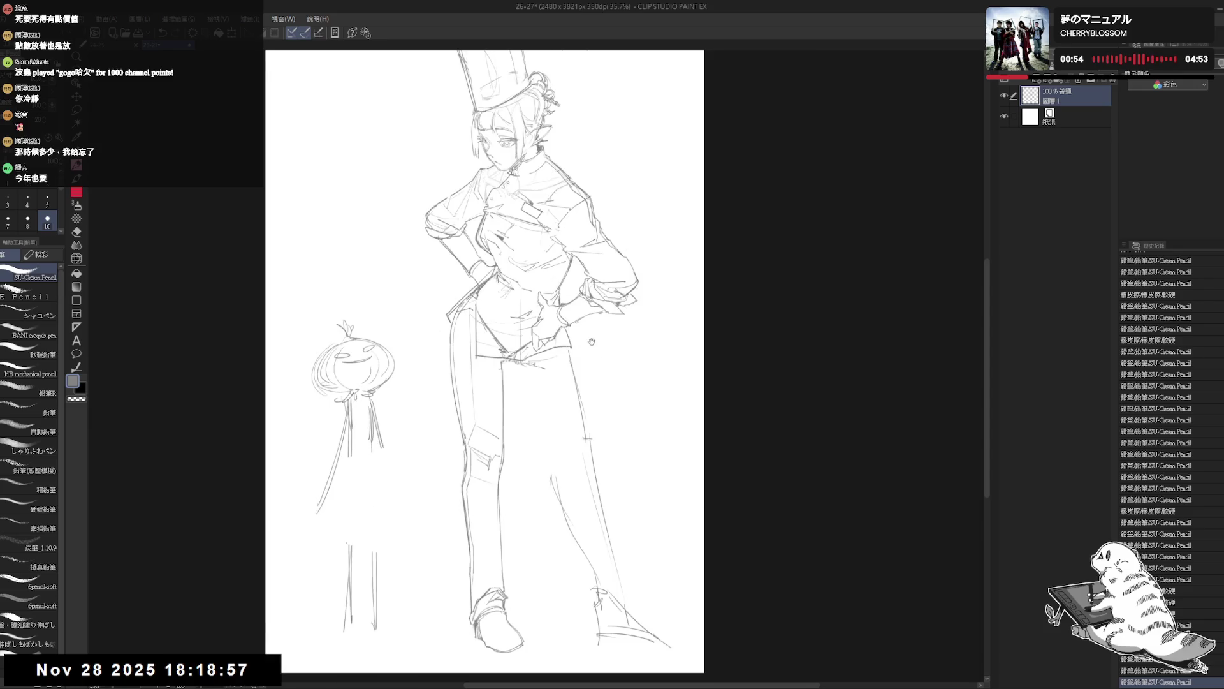
{"action": "key", "text": "e"}
{"action": "key", "text": "p"}
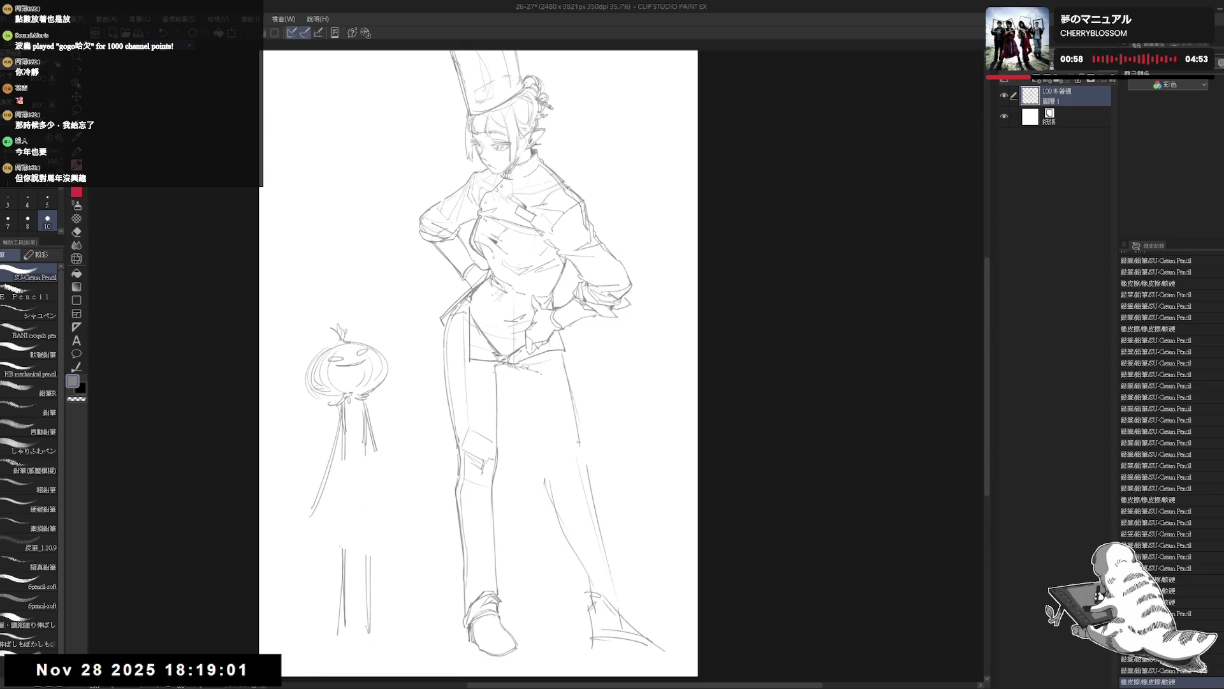
{"action": "key", "text": "e"}
{"action": "left_click_drag", "start_coordinate": [541, 474], "coordinate": [550, 505]}
{"action": "key", "text": "p"}
{"action": "left_click_drag", "start_coordinate": [566, 375], "coordinate": [574, 446]}
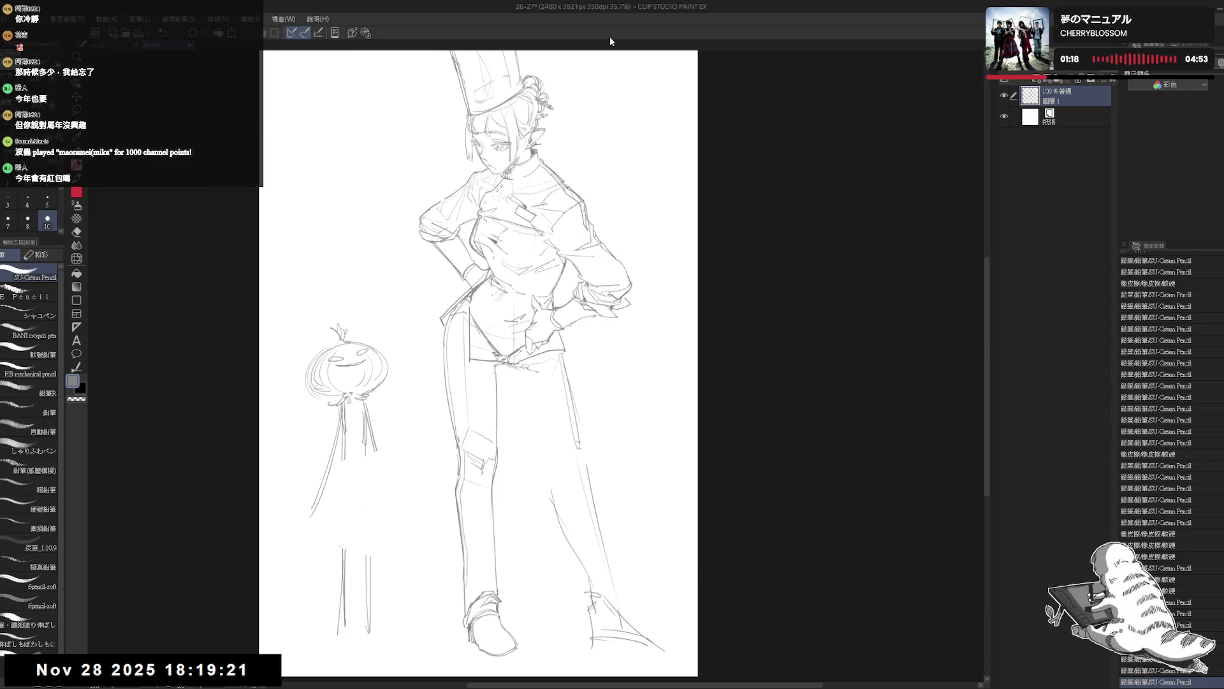
{"action": "left_click_drag", "start_coordinate": [555, 380], "coordinate": [536, 388]}
{"action": "key", "text": "e"}
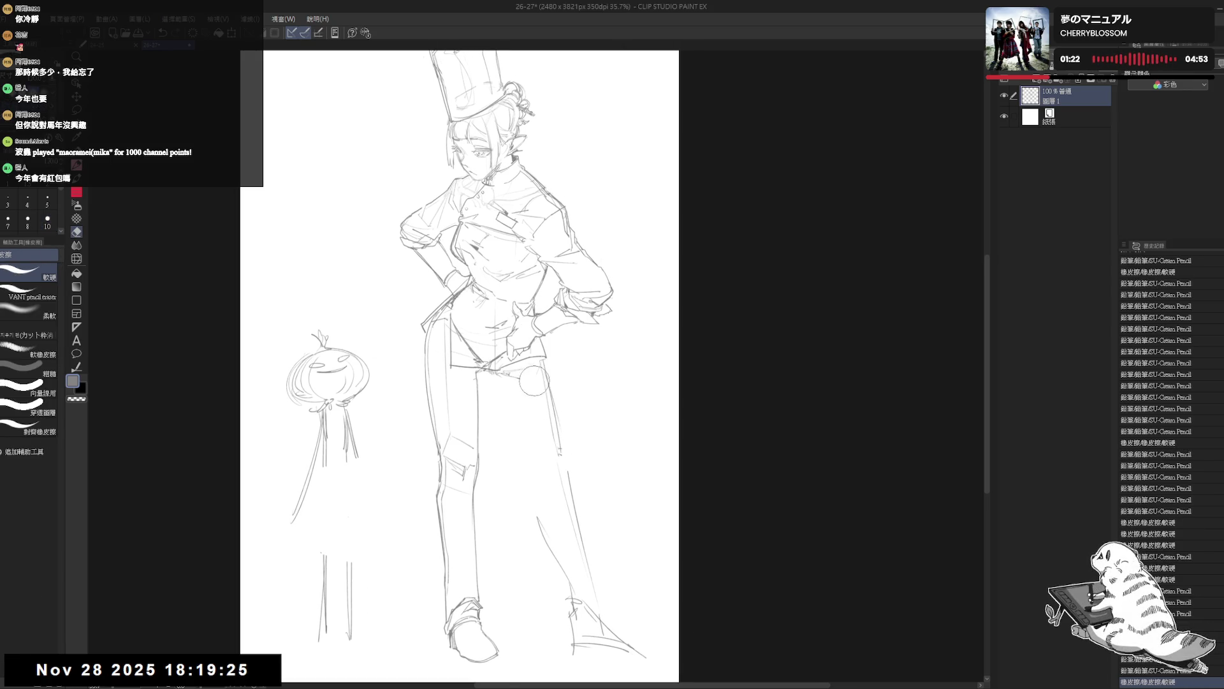
Sketch and correct trouser lines, undoing weak strokes and checking the view mirrored
{"action": "key", "text": "p"}
{"action": "left_click_drag", "start_coordinate": [504, 375], "coordinate": [515, 406]}
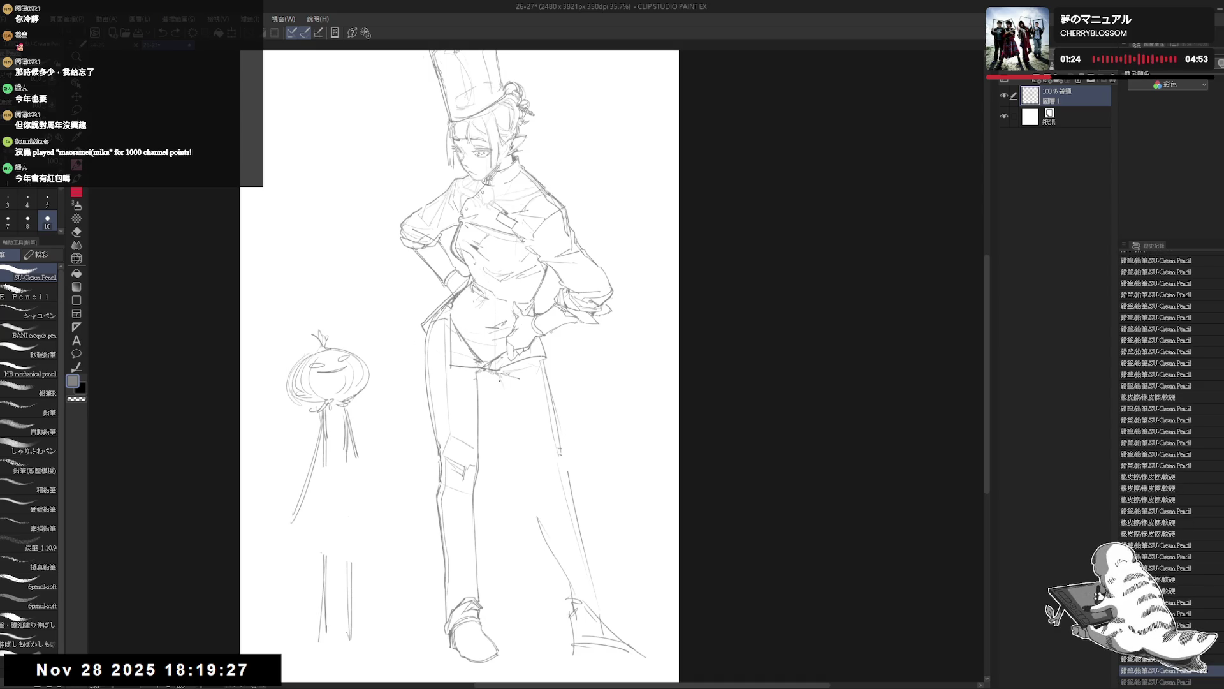
{"action": "left_click_drag", "start_coordinate": [507, 346], "coordinate": [496, 429]}
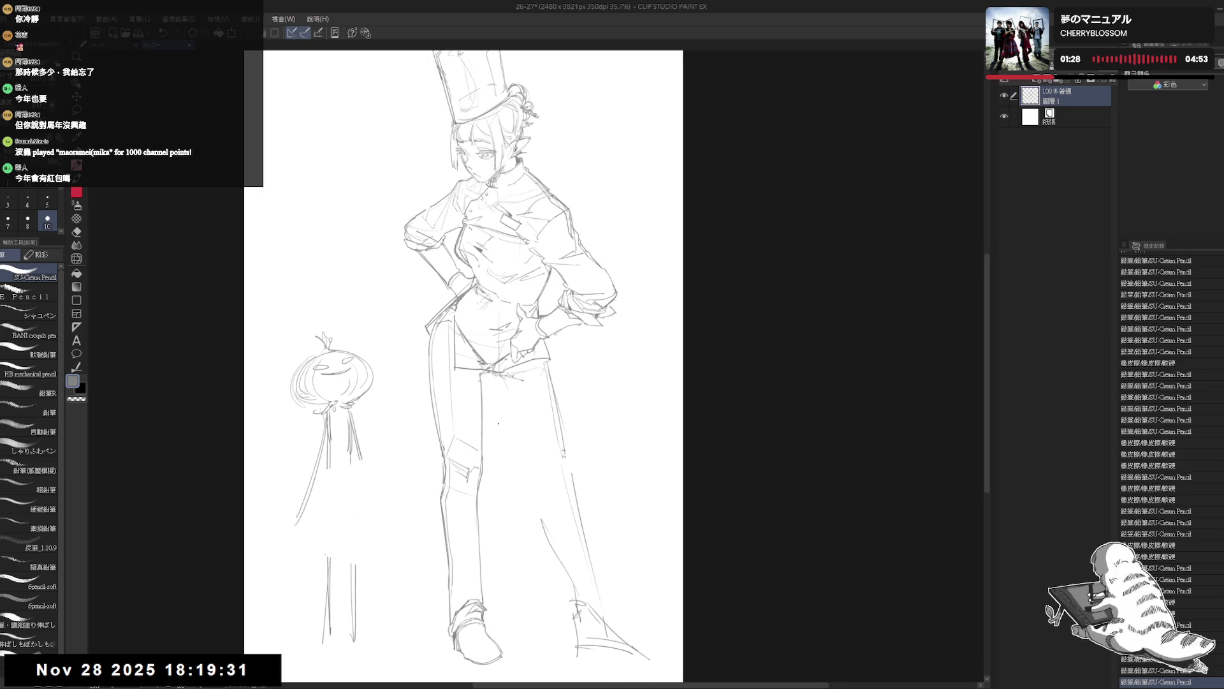
{"action": "left_click_drag", "start_coordinate": [496, 371], "coordinate": [500, 379]}
{"action": "left_click_drag", "start_coordinate": [536, 466], "coordinate": [533, 460]}
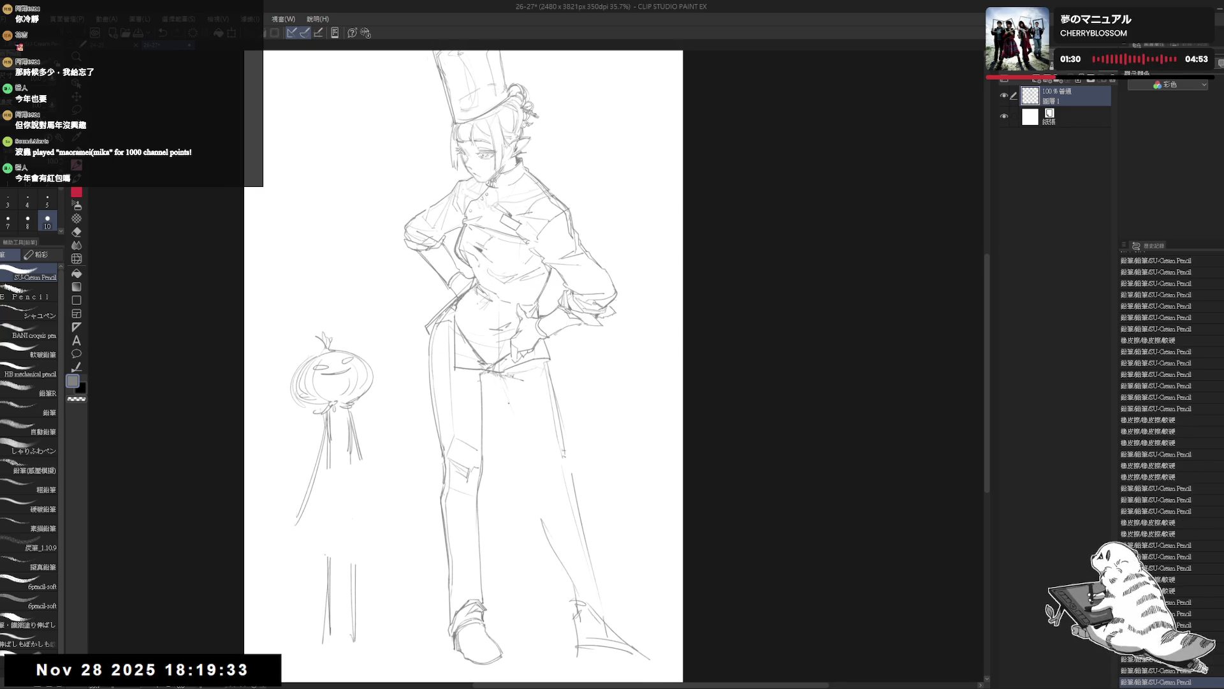
{"action": "mouse_move", "coordinate": [517, 402]}
{"action": "left_mouse_down"}
{"action": "mouse_move", "coordinate": [505, 388]}
{"action": "mouse_move", "coordinate": [526, 484]}
{"action": "left_mouse_up"}
{"action": "key", "text": "ctrl+z"}
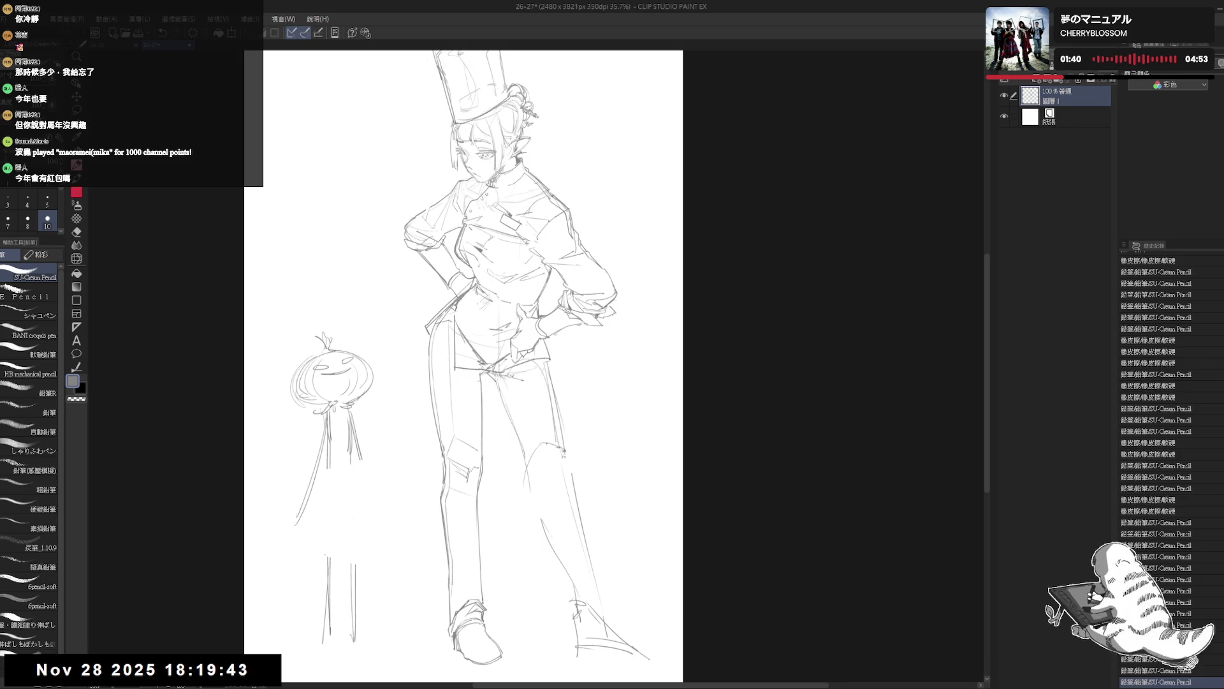
{"action": "mouse_move", "coordinate": [524, 428]}
{"action": "left_mouse_down"}
{"action": "mouse_move", "coordinate": [554, 464]}
{"action": "mouse_move", "coordinate": [546, 478]}
{"action": "left_mouse_up"}
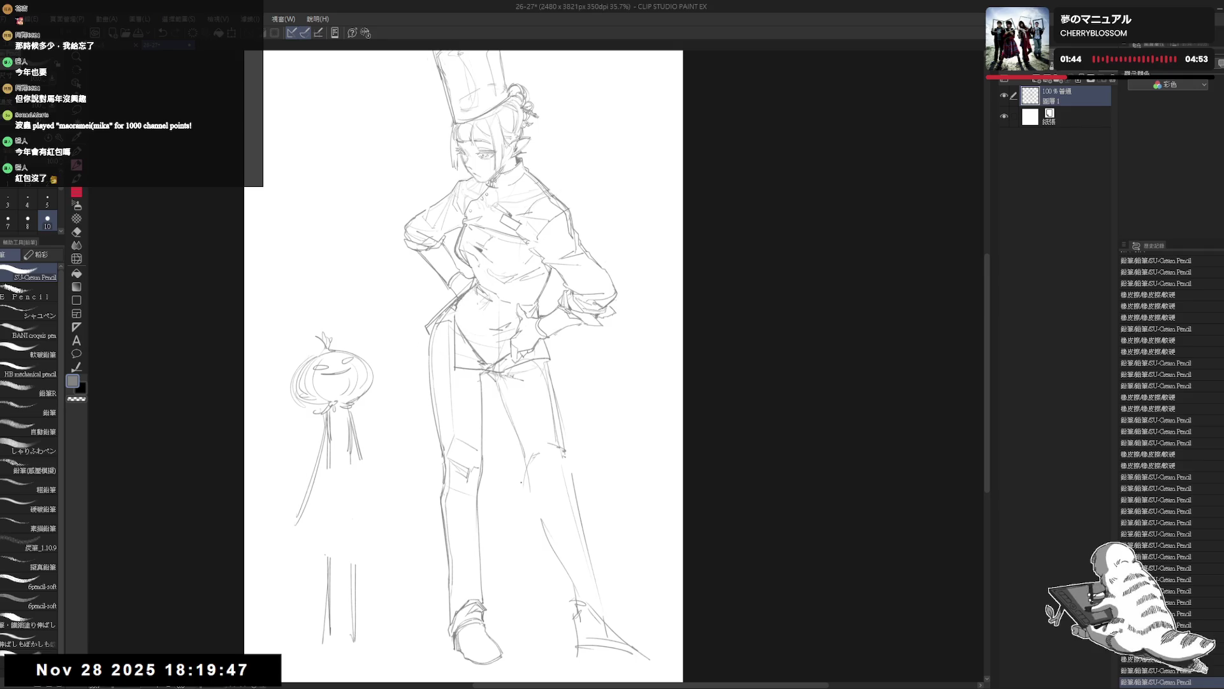
{"action": "key", "text": "e"}
{"action": "left_click_drag", "start_coordinate": [520, 487], "coordinate": [519, 465]}
{"action": "key", "text": "p"}
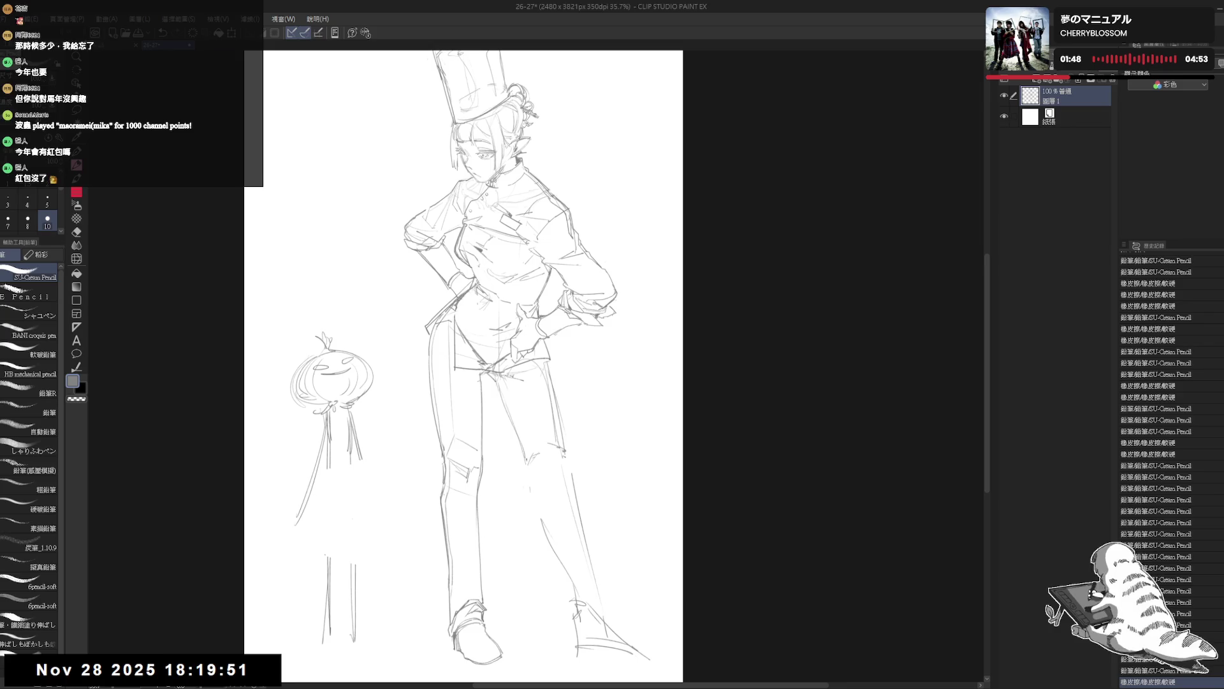
{"action": "key", "text": "ctrl+z"}
{"action": "key", "text": "ctrl+z"}
{"action": "key", "text": "h"}
{"action": "key", "text": "h"}
Erase the lower right-leg lines, lighten the knee and hatch near the hand and hip
{"action": "key", "text": "e"}
{"action": "mouse_move", "coordinate": [578, 522]}
{"action": "left_mouse_down"}
{"action": "mouse_move", "coordinate": [557, 547]}
{"action": "mouse_move", "coordinate": [600, 591]}
{"action": "left_mouse_up"}
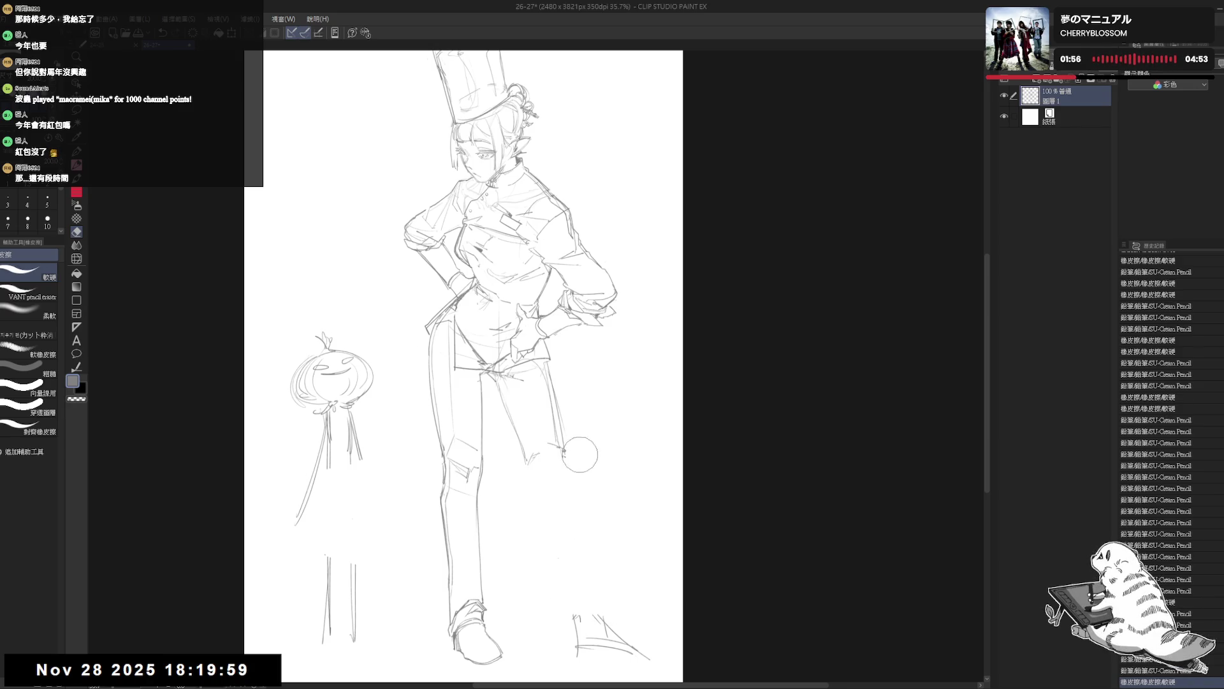
{"action": "left_click_drag", "start_coordinate": [579, 451], "coordinate": [556, 449]}
{"action": "key", "text": "p"}
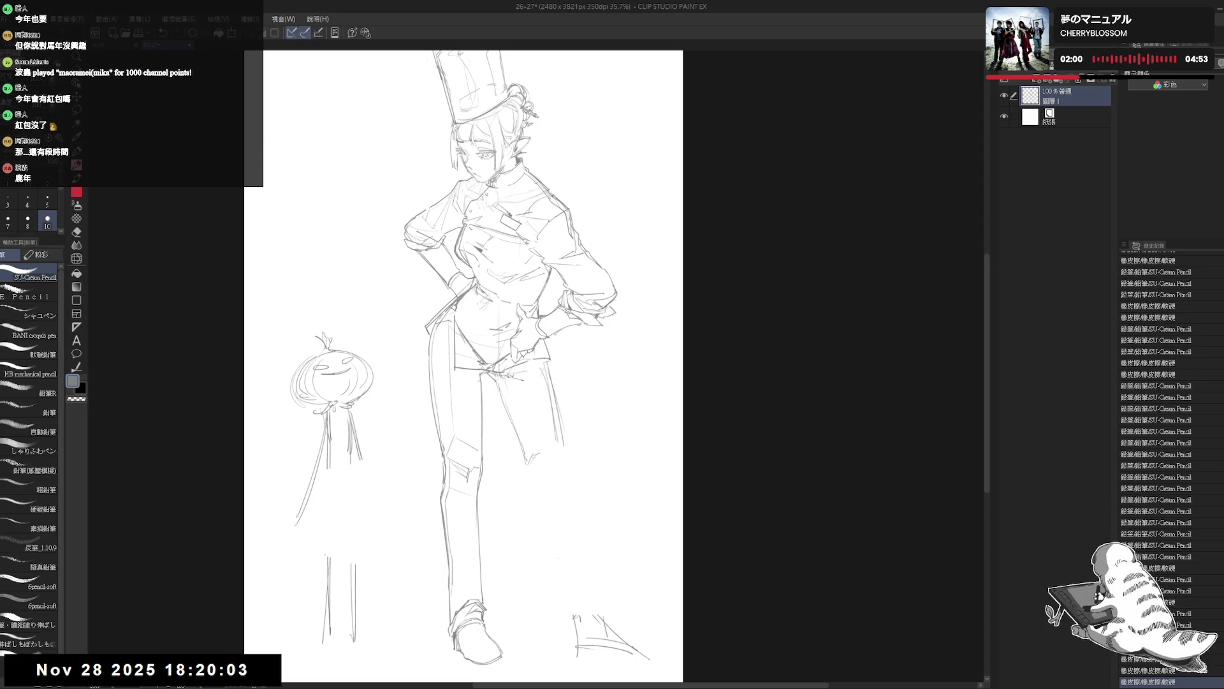
{"action": "mouse_move", "coordinate": [513, 370]}
{"action": "left_mouse_down"}
{"action": "mouse_move", "coordinate": [522, 382]}
{"action": "mouse_move", "coordinate": [562, 370]}
{"action": "mouse_move", "coordinate": [551, 365]}
{"action": "left_mouse_up"}
{"action": "key", "text": "e"}
{"action": "key", "text": "p"}
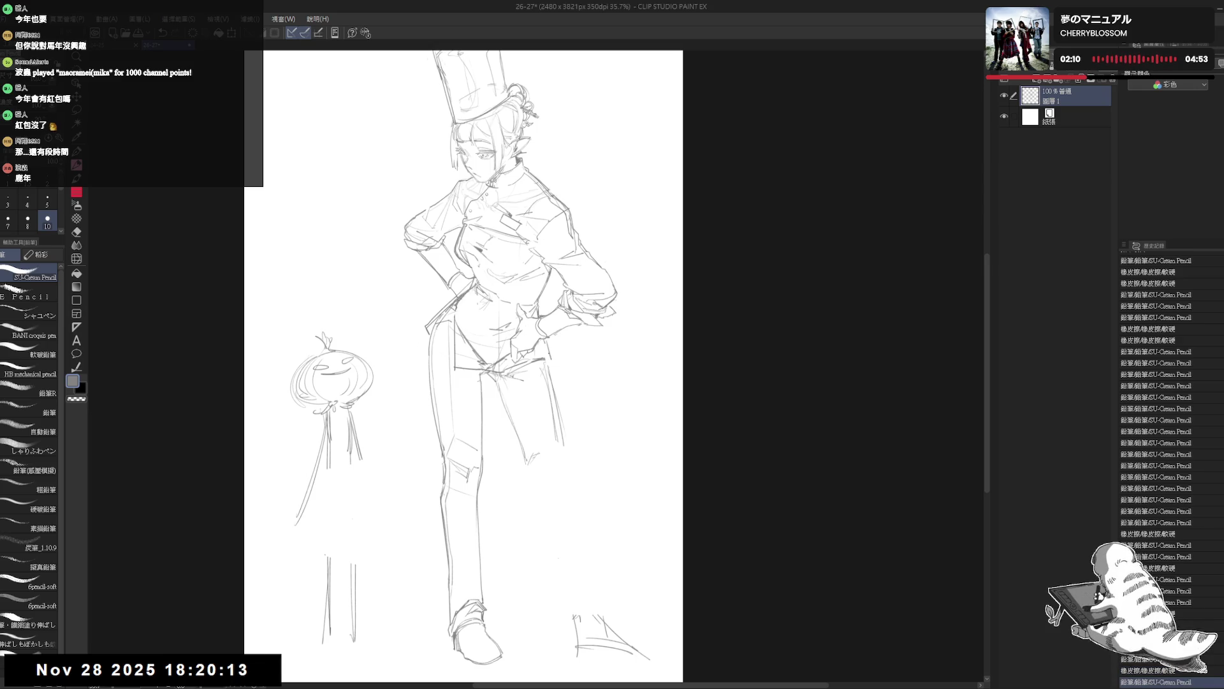
{"action": "key", "text": "ctrl+y"}
{"action": "left_click_drag", "start_coordinate": [571, 526], "coordinate": [558, 520]}
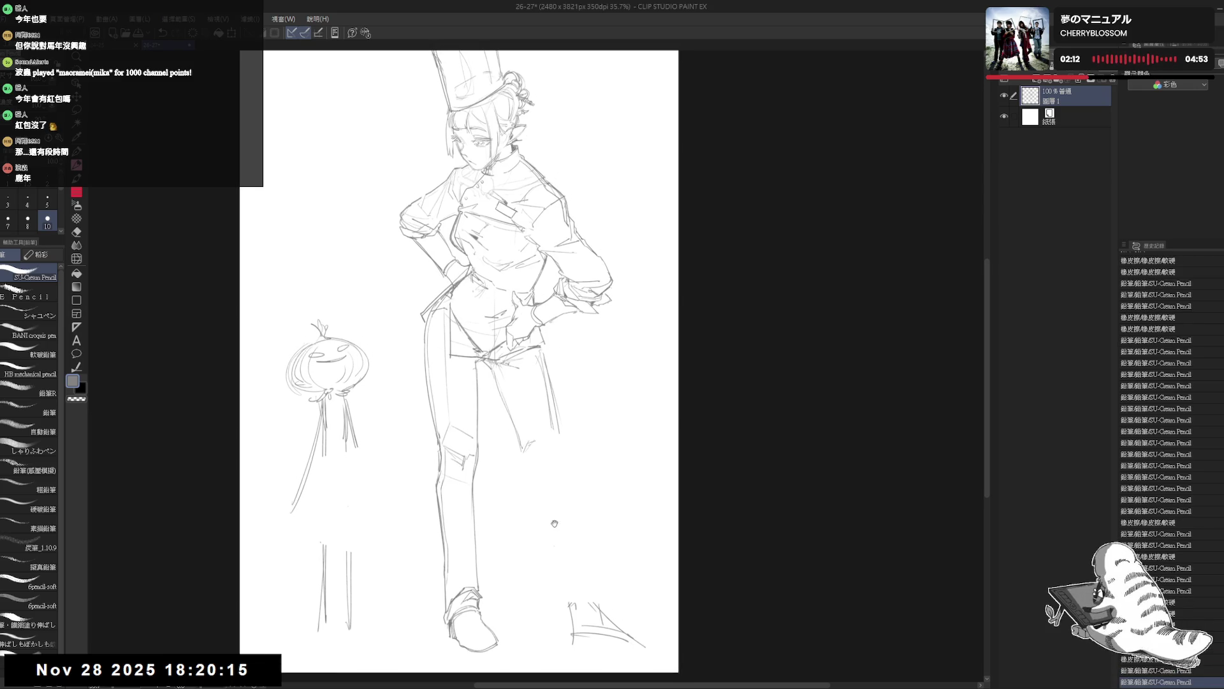
Erase part of the stroke by the right leg and knee marks, tilting the view to work
{"action": "left_click_drag", "start_coordinate": [514, 422], "coordinate": [485, 400]}
{"action": "mouse_move", "coordinate": [524, 474]}
{"action": "left_mouse_down"}
{"action": "mouse_move", "coordinate": [528, 485]}
{"action": "mouse_move", "coordinate": [565, 472]}
{"action": "left_mouse_up"}
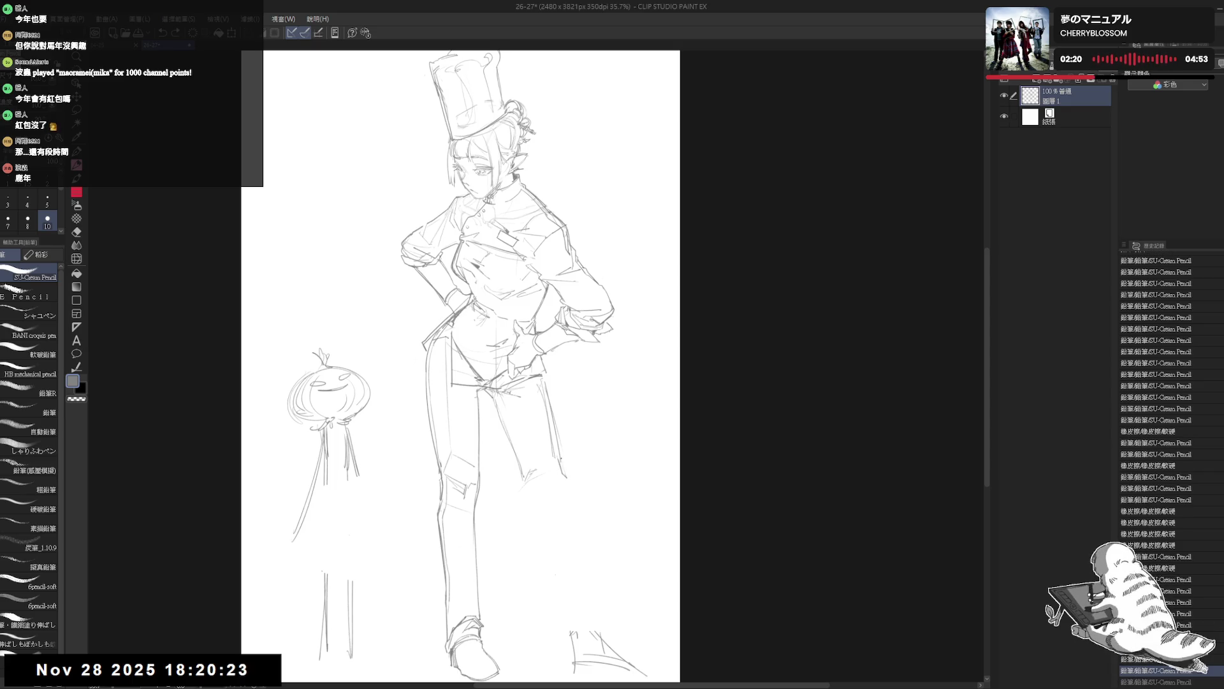
{"action": "key", "text": "e"}
{"action": "key", "text": "p"}
{"action": "mouse_move", "coordinate": [560, 459]}
{"action": "left_mouse_down"}
{"action": "mouse_move", "coordinate": [570, 483]}
{"action": "mouse_move", "coordinate": [534, 490]}
{"action": "mouse_move", "coordinate": [553, 514]}
{"action": "mouse_move", "coordinate": [550, 484]}
{"action": "mouse_move", "coordinate": [528, 459]}
{"action": "left_mouse_up"}
{"action": "key", "text": "e"}
{"action": "key", "text": "p"}
{"action": "key", "text": "e"}
{"action": "key", "text": "p"}
{"action": "key", "text": "h"}
{"action": "key", "text": "h"}
{"action": "key", "text": "e"}
{"action": "key", "text": "p"}
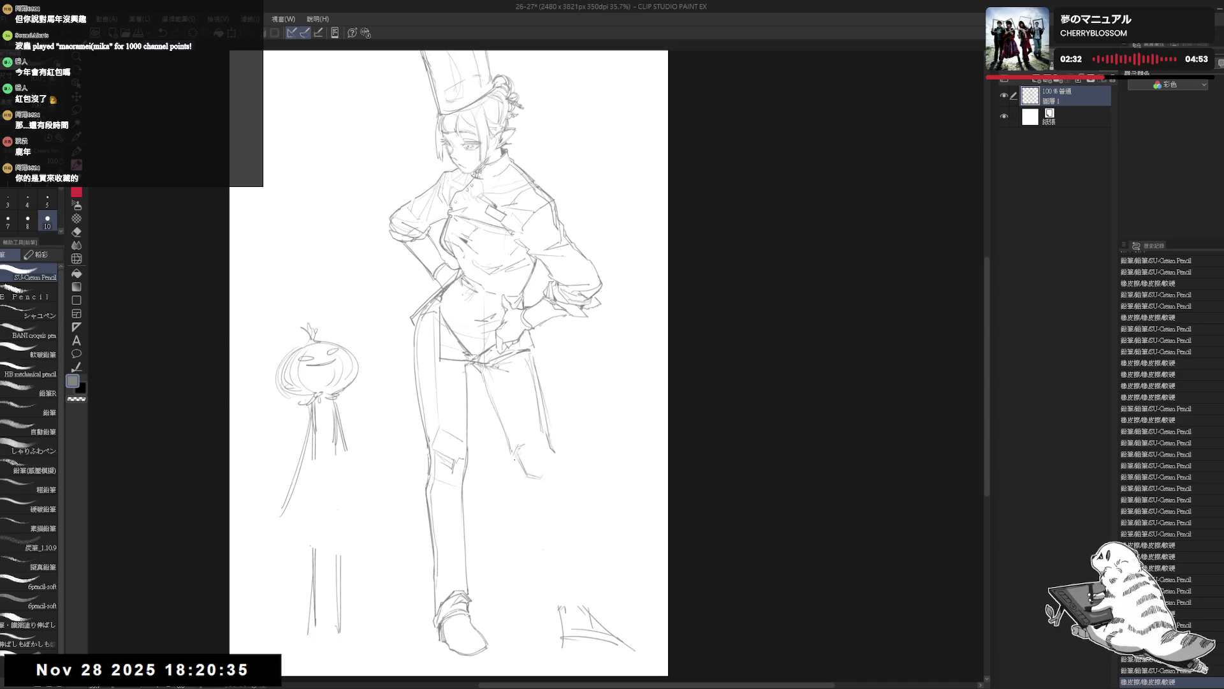
Sketch lines around the knee and erase the old lines around the right foot
{"action": "left_click", "coordinate": [553, 508]}
{"action": "mouse_move", "coordinate": [525, 471]}
{"action": "left_mouse_down"}
{"action": "mouse_move", "coordinate": [570, 485]}
{"action": "mouse_move", "coordinate": [574, 600]}
{"action": "left_mouse_up"}
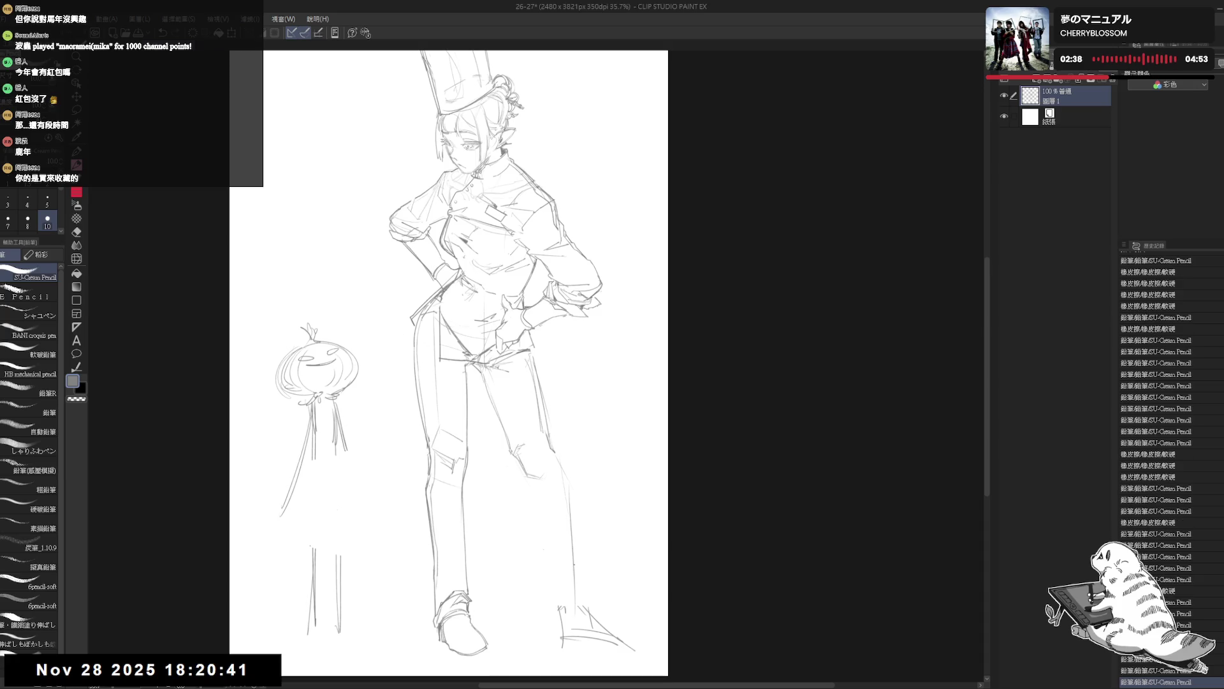
{"action": "key", "text": "e"}
{"action": "mouse_move", "coordinate": [622, 634]}
{"action": "left_mouse_down"}
{"action": "mouse_move", "coordinate": [588, 613]}
{"action": "mouse_move", "coordinate": [612, 641]}
{"action": "mouse_move", "coordinate": [574, 622]}
{"action": "mouse_move", "coordinate": [561, 642]}
{"action": "mouse_move", "coordinate": [546, 631]}
{"action": "left_mouse_up"}
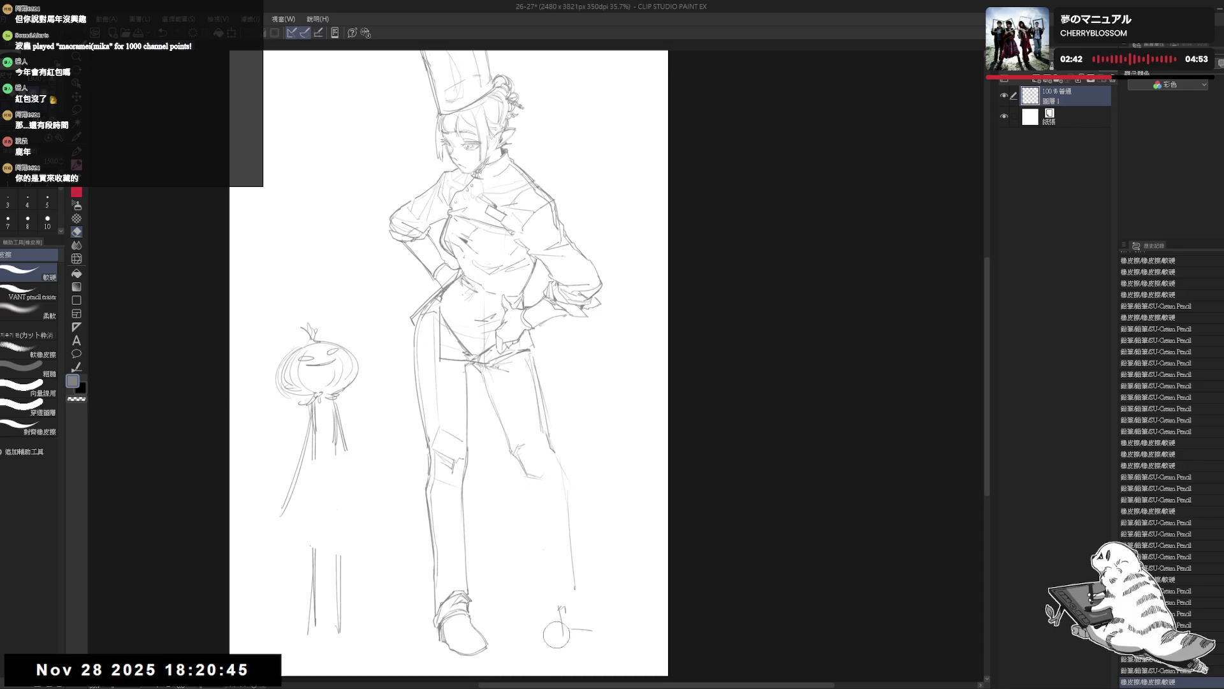
{"action": "key", "text": "p"}
{"action": "left_click_drag", "start_coordinate": [536, 489], "coordinate": [546, 572]}
{"action": "key", "text": "ctrl+z"}
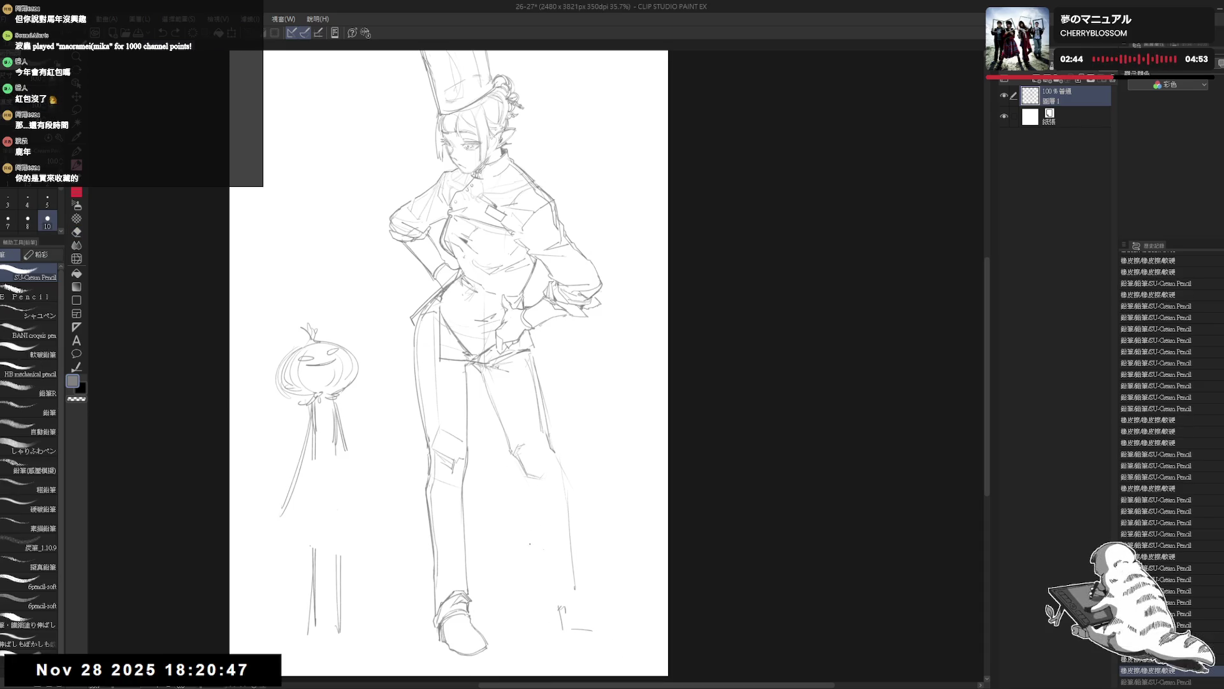
{"action": "key", "text": "ctrl+y"}
Try and undo lower-leg lines, then erase a stray mark near the leg
{"action": "key", "text": "e"}
{"action": "key", "text": "p"}
{"action": "left_click_drag", "start_coordinate": [541, 489], "coordinate": [547, 586]}
{"action": "key", "text": "ctrl+z"}
{"action": "left_click_drag", "start_coordinate": [526, 478], "coordinate": [547, 570]}
{"action": "key", "text": "ctrl+z"}
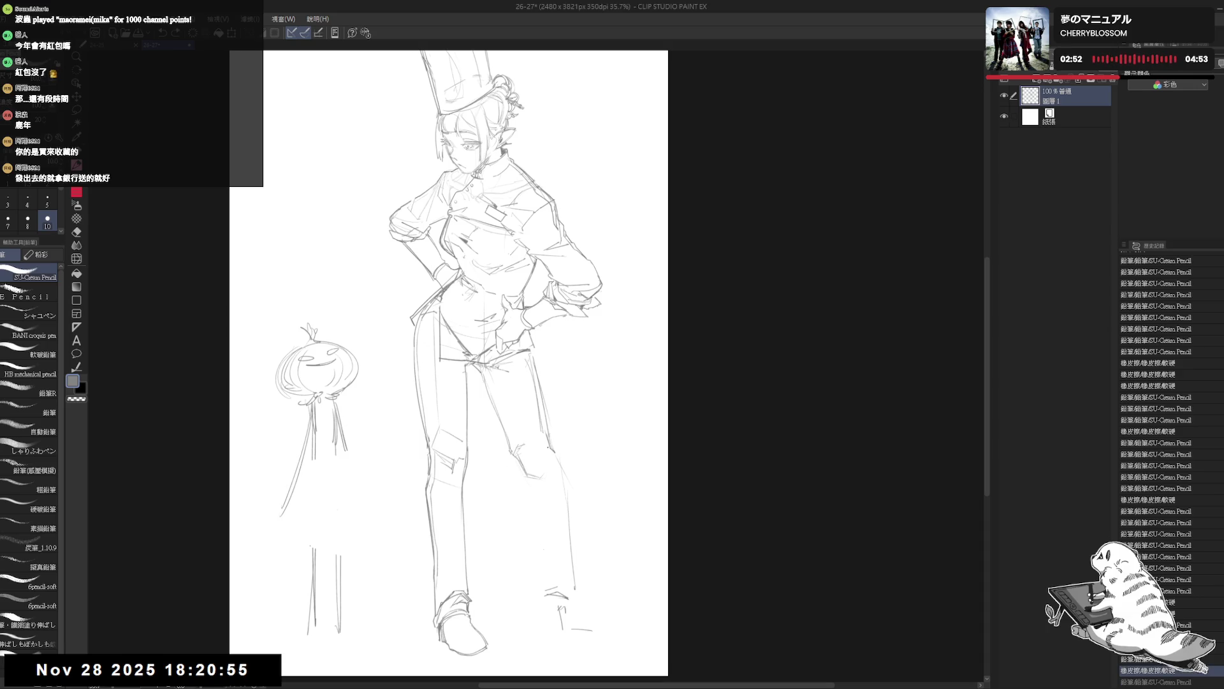
{"action": "key", "text": "e"}
{"action": "left_click_drag", "start_coordinate": [532, 419], "coordinate": [567, 473]}
{"action": "key", "text": "p"}
{"action": "key", "text": "e"}
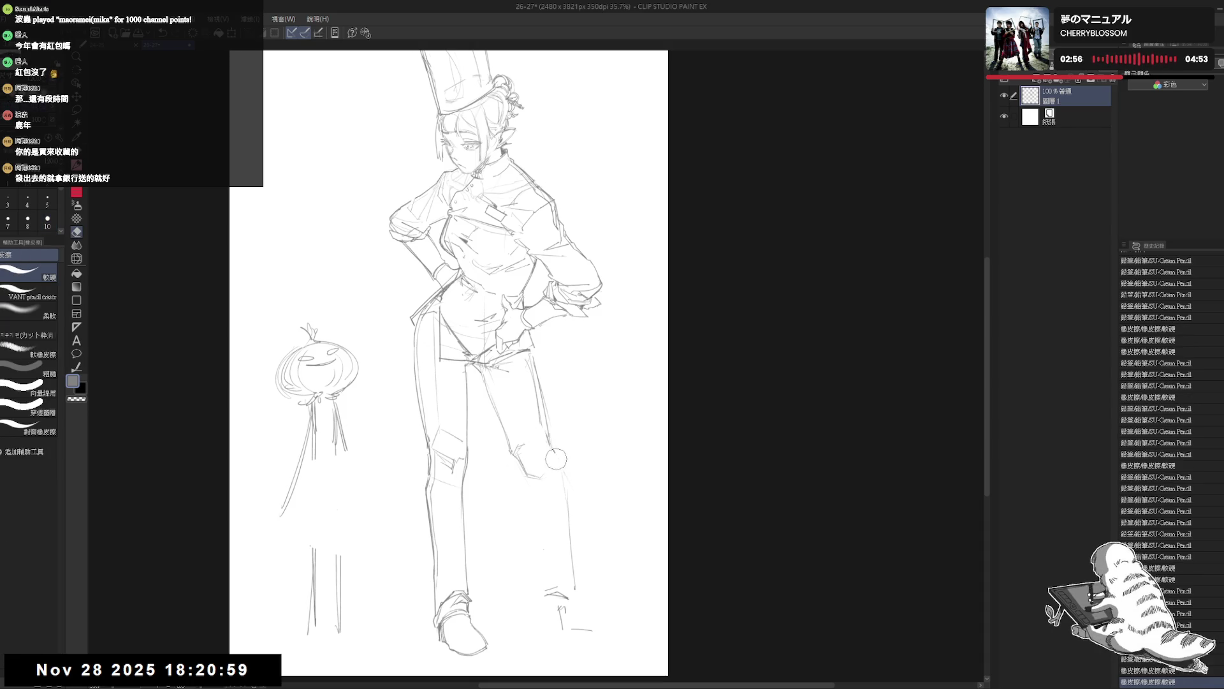
{"action": "key", "text": "p"}
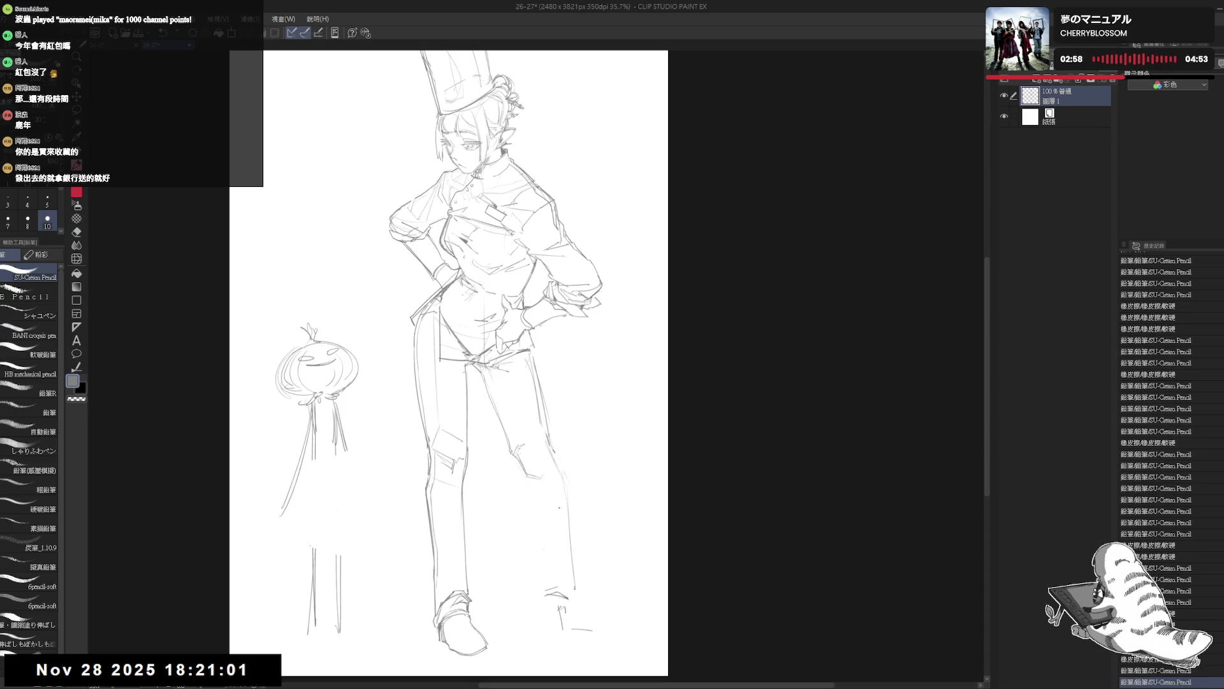
Mirror the canvas to check the pose and add faint strokes near the left knee
{"action": "key", "text": "h"}
{"action": "left_click_drag", "start_coordinate": [523, 505], "coordinate": [531, 454]}
{"action": "mouse_move", "coordinate": [538, 410]}
{"action": "left_mouse_down"}
{"action": "mouse_move", "coordinate": [559, 421]}
{"action": "mouse_move", "coordinate": [538, 426]}
{"action": "left_mouse_up"}
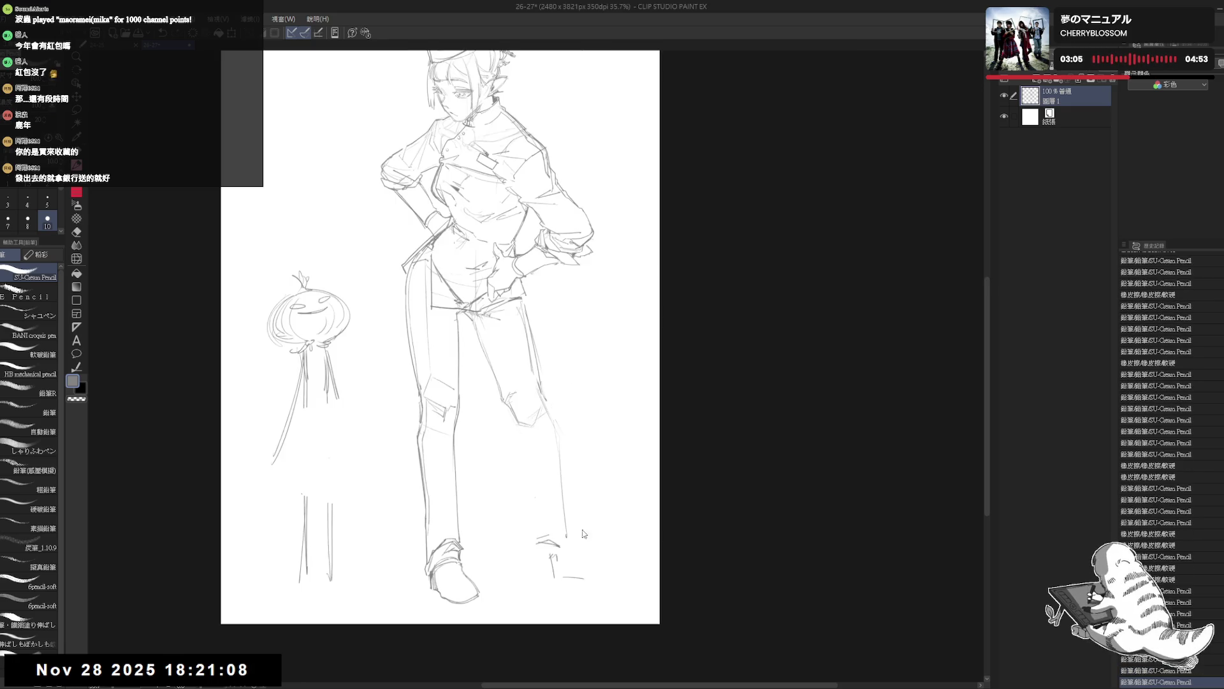
Flip the view back to normal, reset rotation and reposition the canvas for the legs
{"action": "key", "text": "h"}
{"action": "left_click_drag", "start_coordinate": [573, 447], "coordinate": [584, 529]}
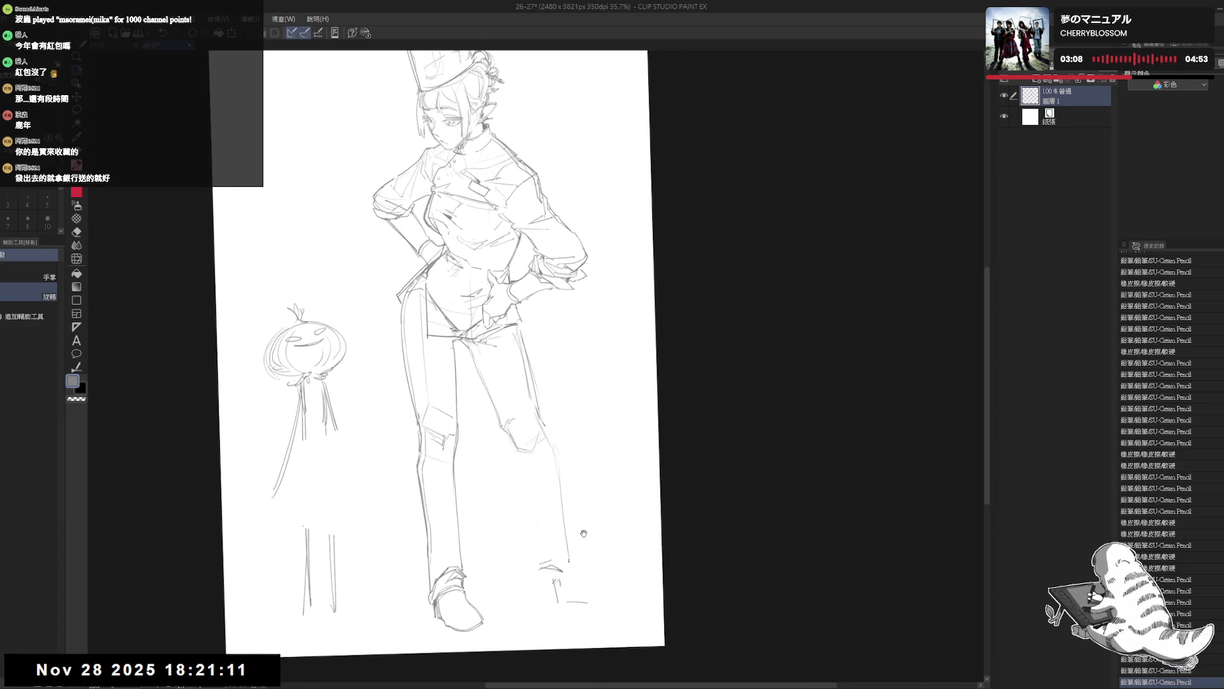
{"action": "key", "text": "ctrl+0"}
{"action": "key", "text": "p"}
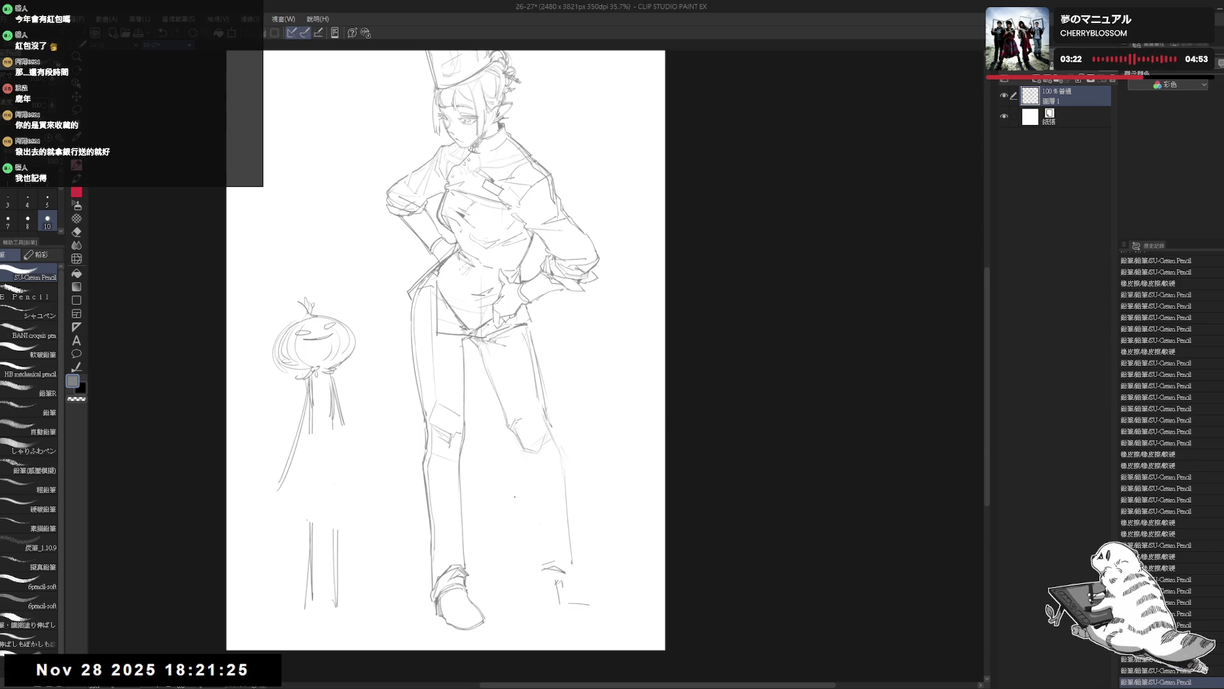
{"action": "mouse_move", "coordinate": [542, 480]}
{"action": "left_mouse_down"}
{"action": "mouse_move", "coordinate": [535, 466]}
{"action": "mouse_move", "coordinate": [556, 463]}
{"action": "mouse_move", "coordinate": [526, 445]}
{"action": "left_mouse_up"}
{"action": "left_click_drag", "start_coordinate": [536, 516], "coordinate": [506, 545]}
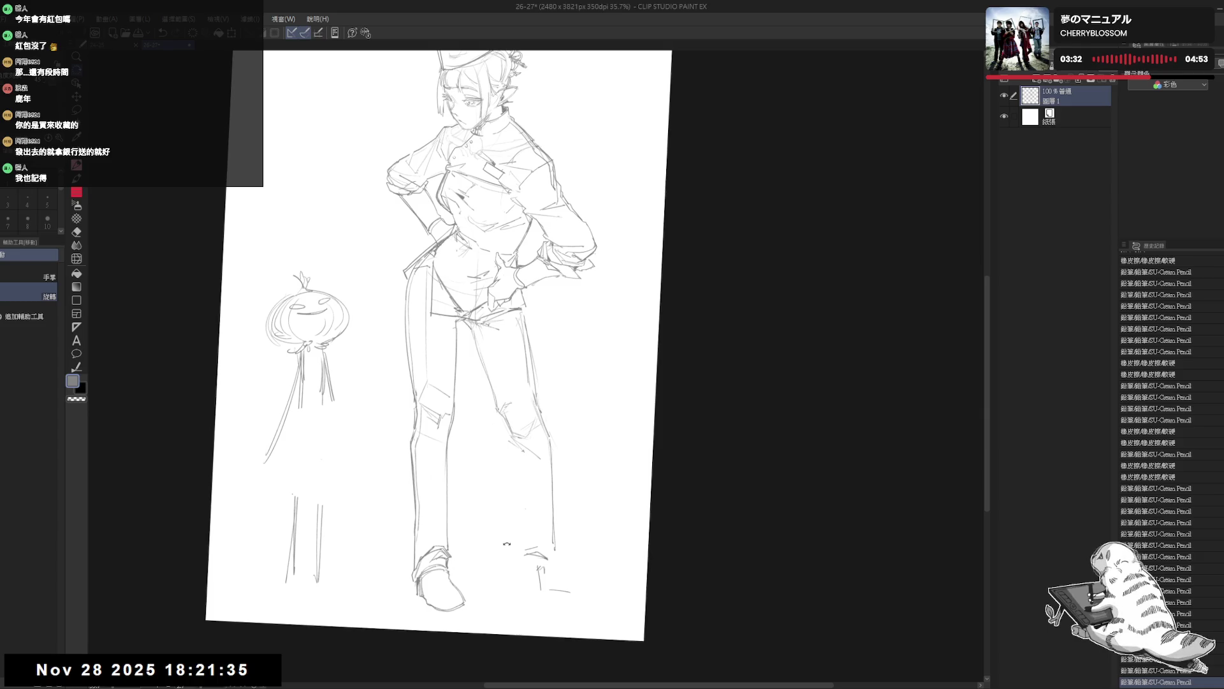
Darken the knee and lower-leg lines with the SU-Cream Pencil
{"action": "mouse_move", "coordinate": [512, 448]}
{"action": "left_mouse_down"}
{"action": "mouse_move", "coordinate": [531, 467]}
{"action": "mouse_move", "coordinate": [529, 541]}
{"action": "left_mouse_up"}
{"action": "left_click_drag", "start_coordinate": [513, 454], "coordinate": [528, 529]}
{"action": "left_click_drag", "start_coordinate": [517, 460], "coordinate": [528, 526]}
{"action": "left_click_drag", "start_coordinate": [550, 445], "coordinate": [552, 543]}
{"action": "key", "text": "ctrl+0"}
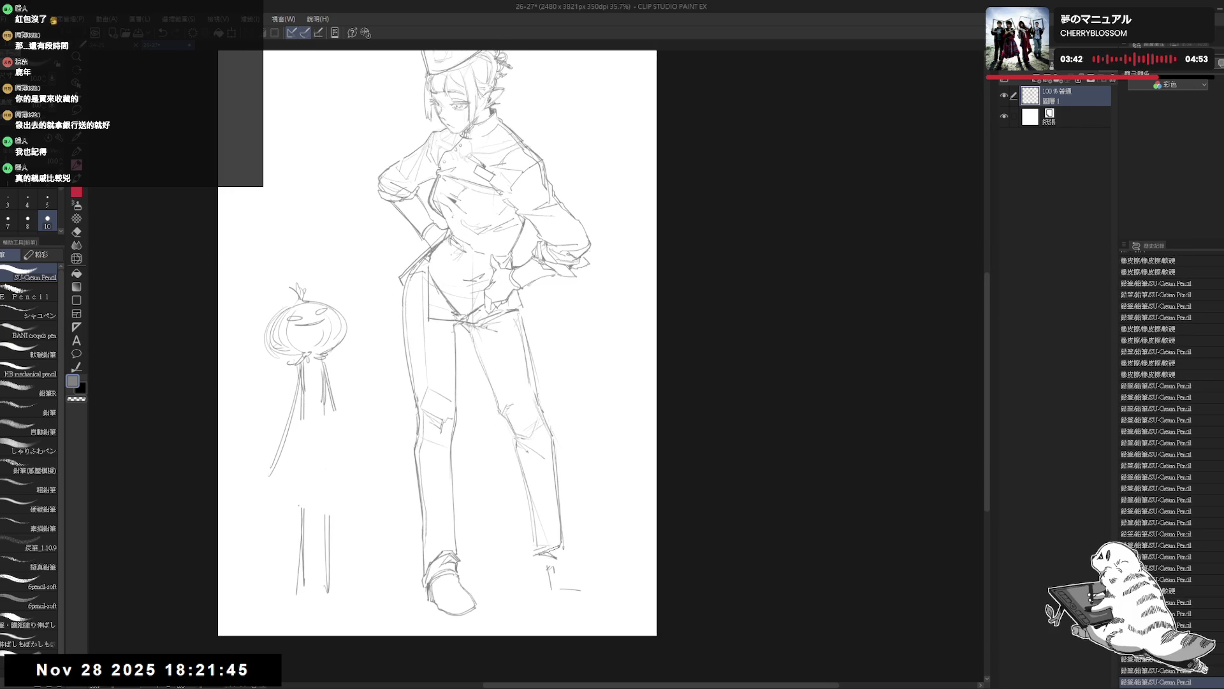
With the view mirrored, add a small stroke at the chef's right foot and erase the stray strokes around it
{"action": "key", "text": "h"}
{"action": "key", "text": "h"}
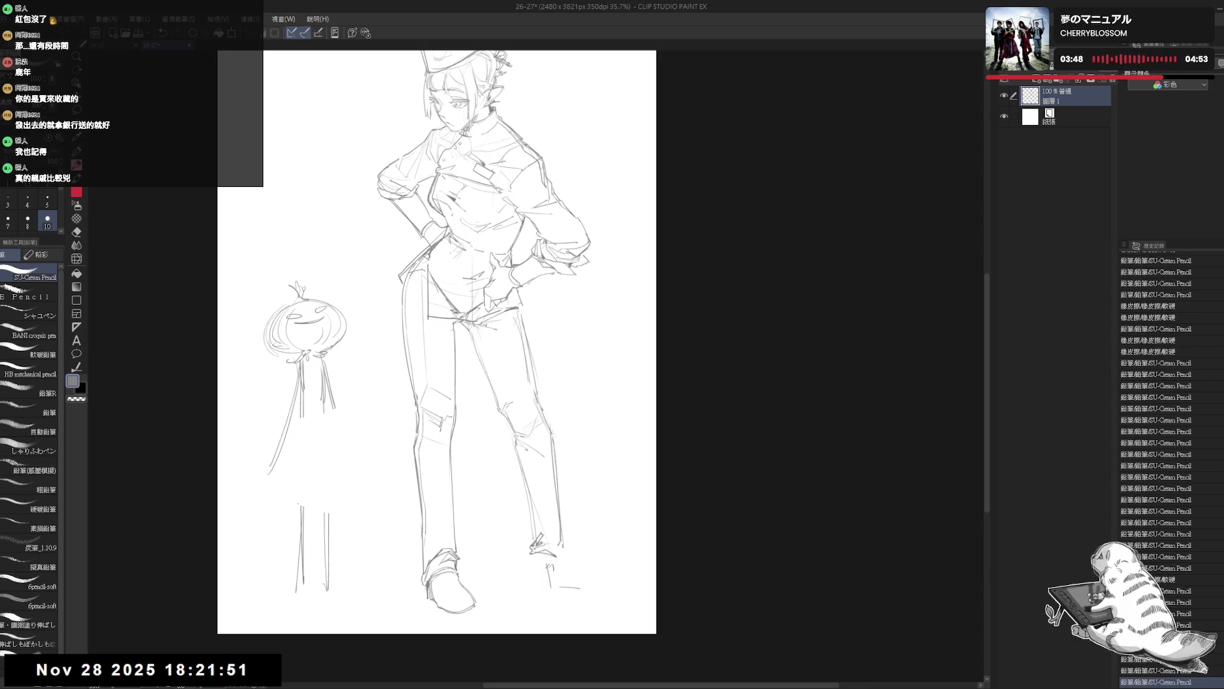
{"action": "mouse_move", "coordinate": [536, 528]}
{"action": "left_mouse_down"}
{"action": "mouse_move", "coordinate": [555, 543]}
{"action": "mouse_move", "coordinate": [544, 567]}
{"action": "left_mouse_up"}
{"action": "key", "text": "e"}
{"action": "key", "text": "p"}
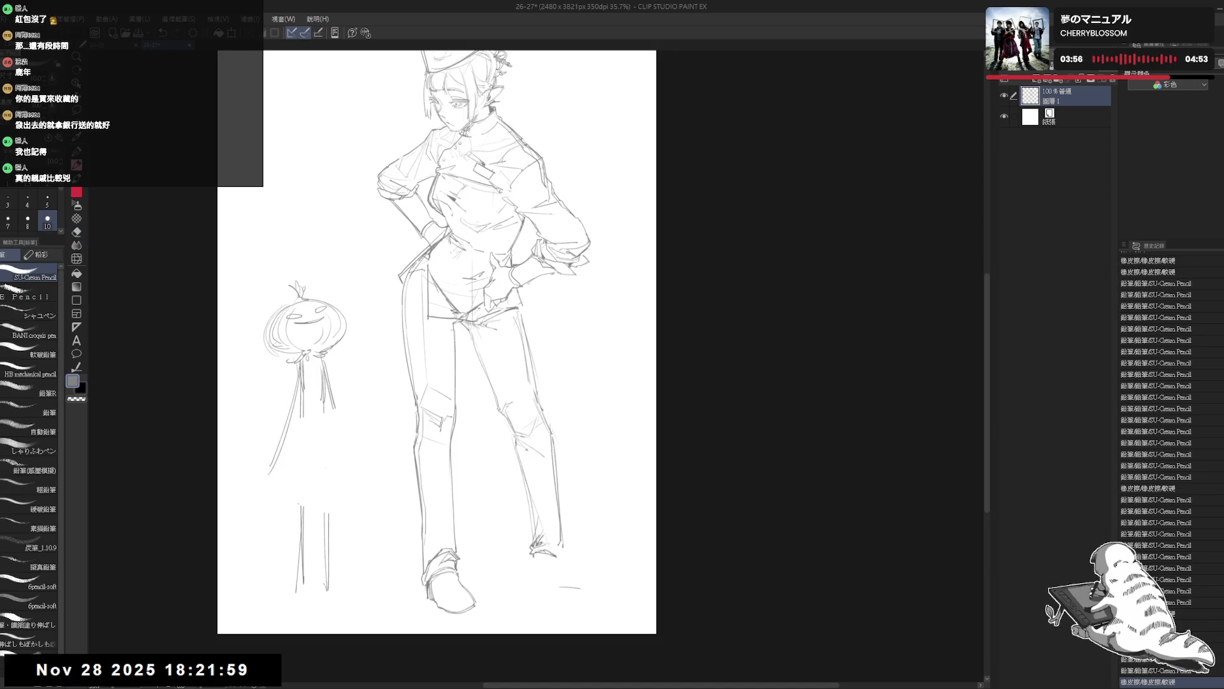
{"action": "key", "text": "ctrl+z"}
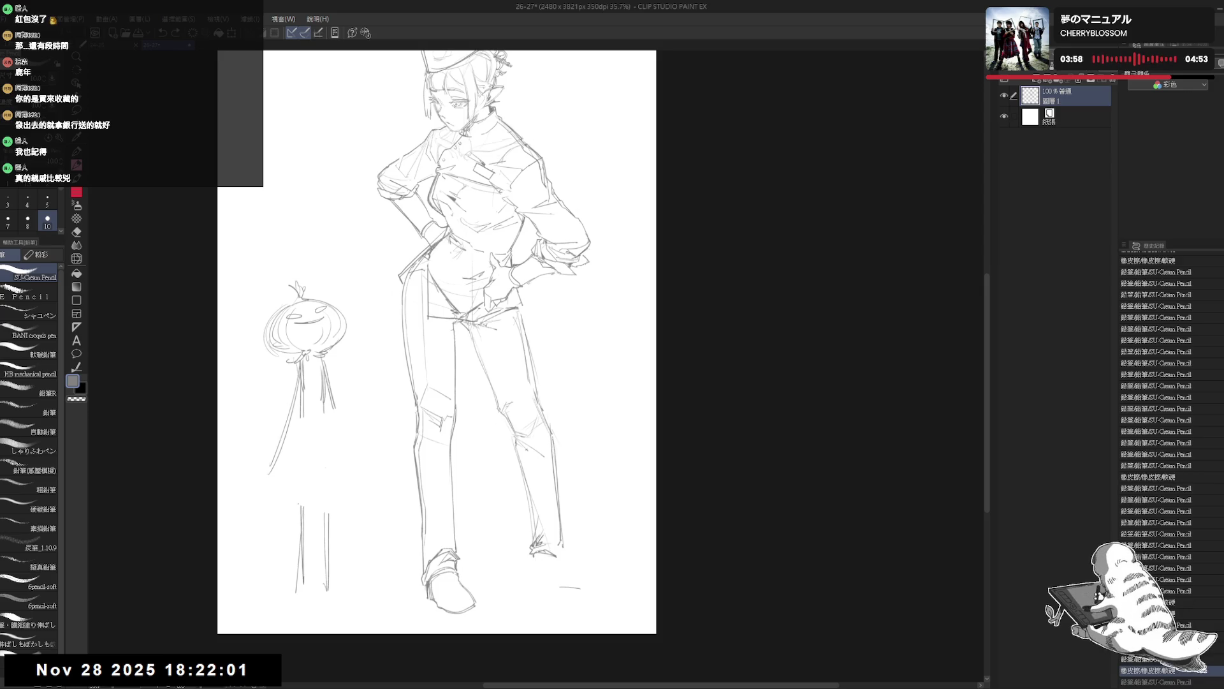
{"action": "key", "text": "ctrl+y"}
{"action": "left_click_drag", "start_coordinate": [520, 564], "coordinate": [580, 586]}
Add small pencil strokes at the right foot and a short line at the right ankle
{"action": "key", "text": "e"}
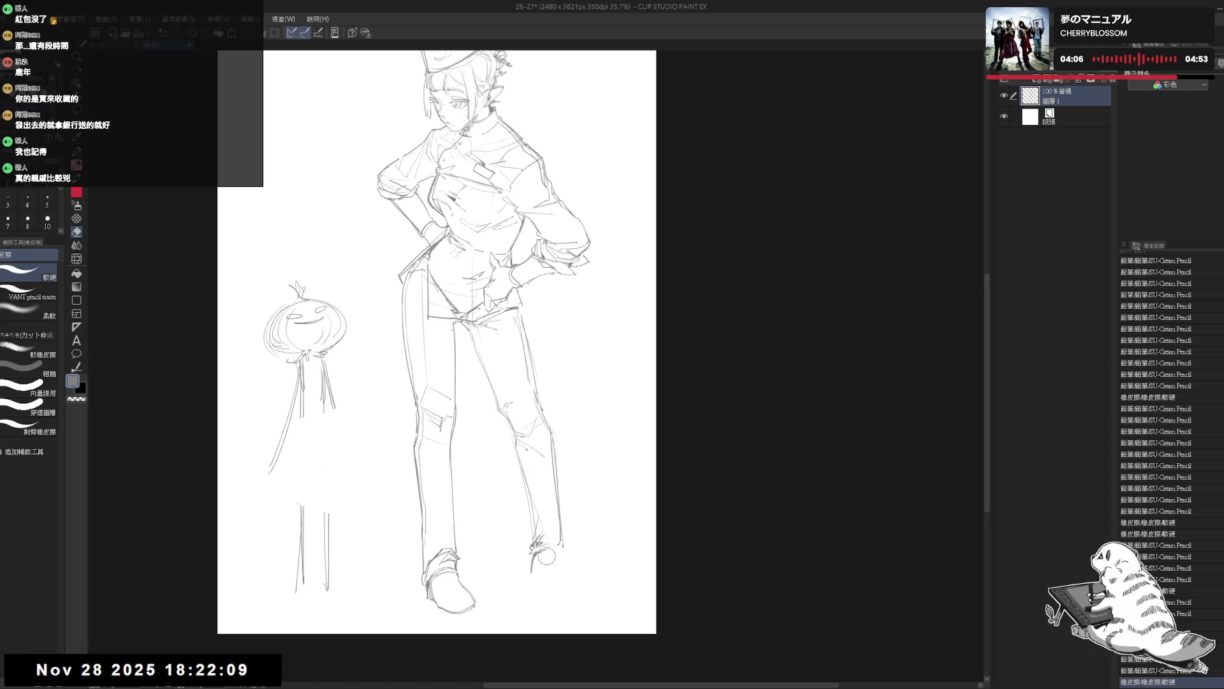
{"action": "key", "text": "p"}
{"action": "mouse_move", "coordinate": [544, 550]}
{"action": "left_mouse_down"}
{"action": "mouse_move", "coordinate": [568, 572]}
{"action": "mouse_move", "coordinate": [558, 563]}
{"action": "left_mouse_up"}
{"action": "key", "text": "e"}
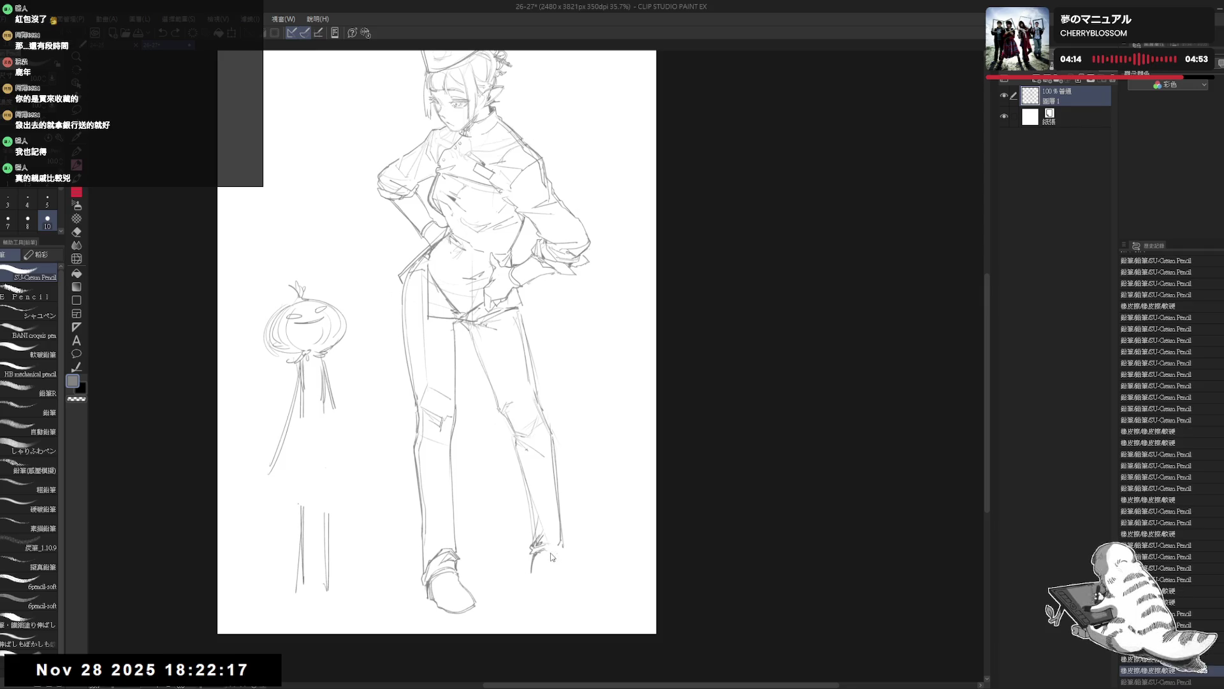
{"action": "key", "text": "e"}
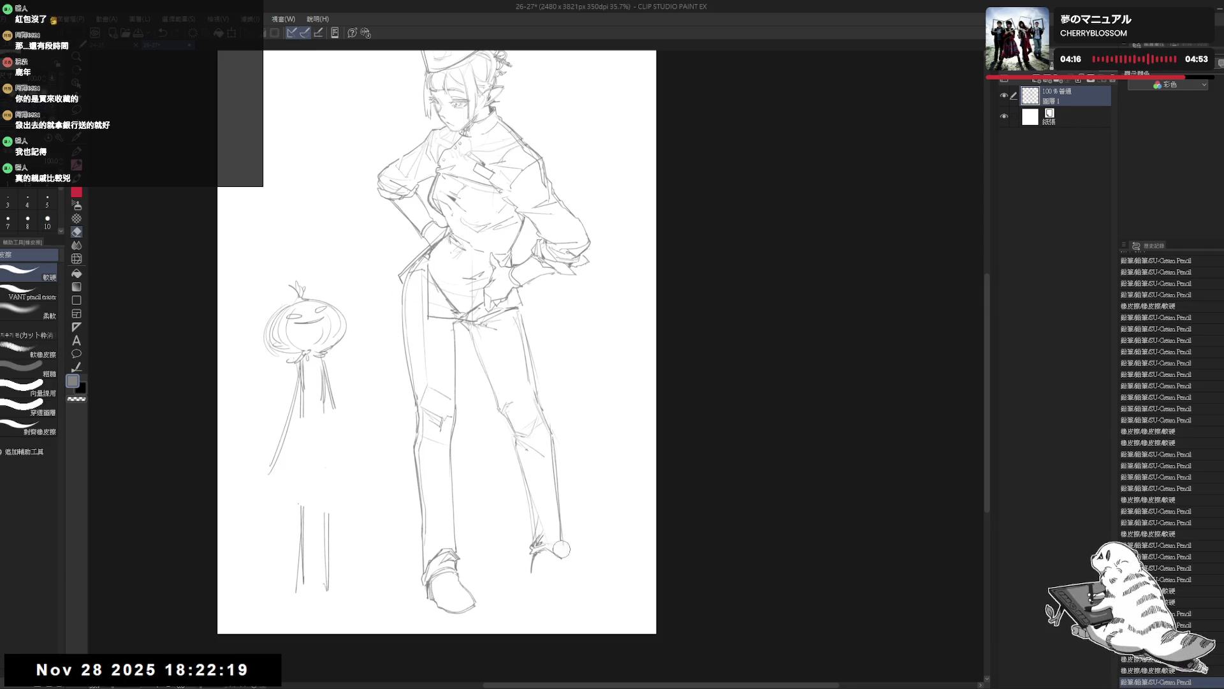
{"action": "key", "text": "p"}
{"action": "left_click_drag", "start_coordinate": [558, 531], "coordinate": [565, 560]}
Undo and erase the unwanted lines at the right ankle
{"action": "key", "text": "e"}
{"action": "key", "text": "p"}
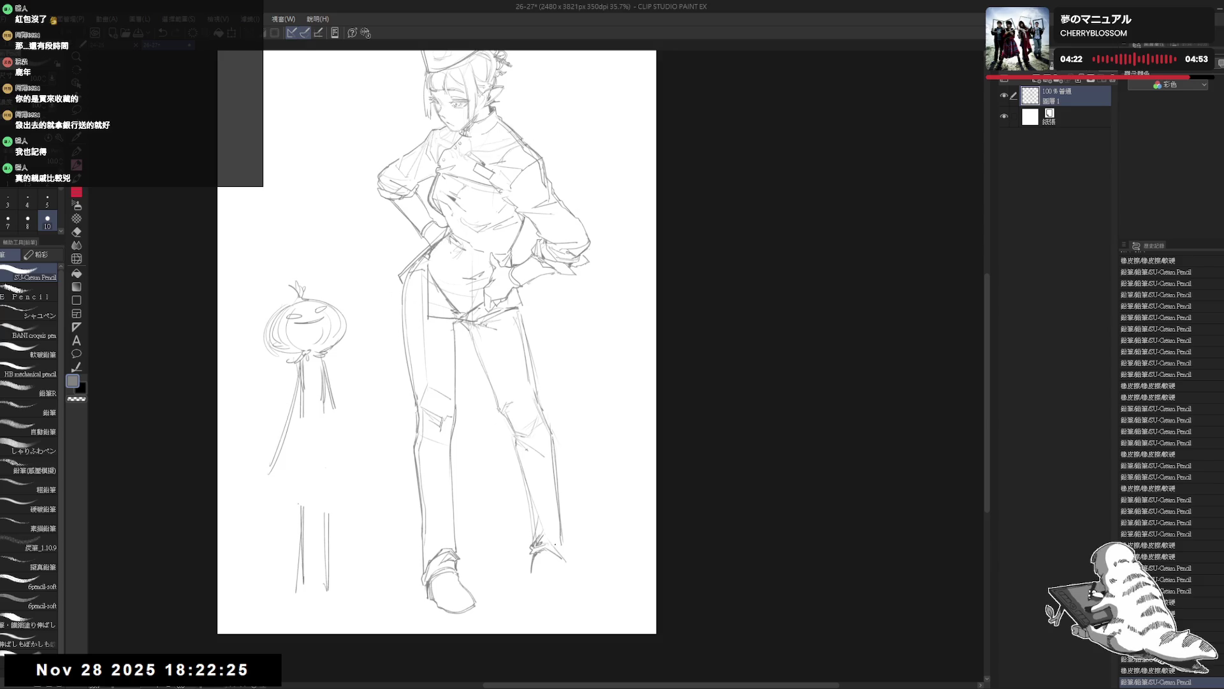
{"action": "key", "text": "ctrl+z"}
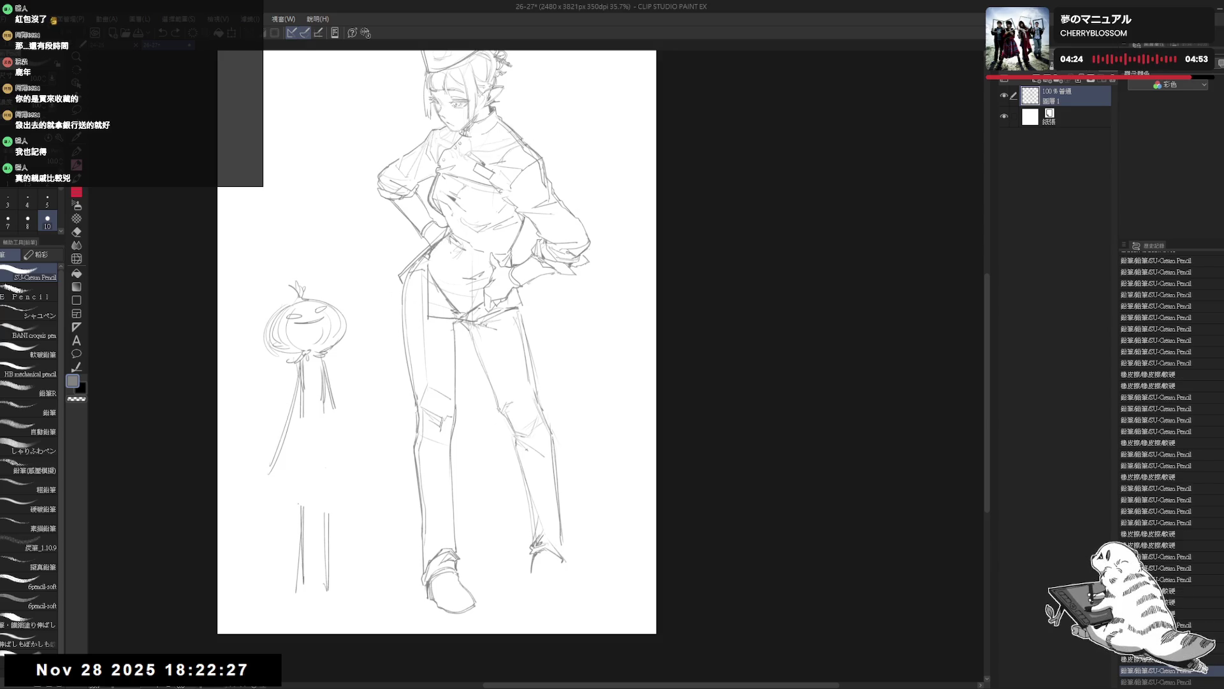
{"action": "key", "text": "e"}
{"action": "left_click_drag", "start_coordinate": [557, 555], "coordinate": [565, 571]}
{"action": "key", "text": "p"}
{"action": "key", "text": "ctrl+z"}
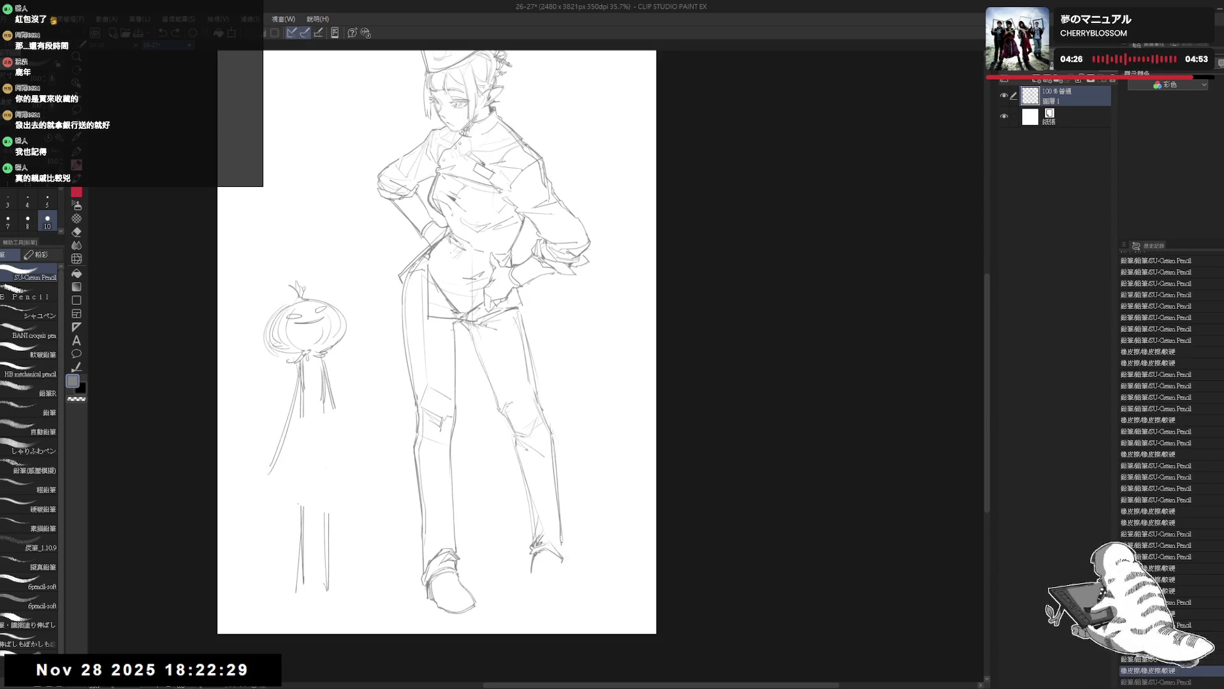
Check the figure mirrored on a tilted view, add a small mark near the foot, and set the view upright again
{"action": "key", "text": "h"}
{"action": "key", "text": "h"}
{"action": "scroll", "coordinate": [529, 595], "scroll_direction": "up", "scroll_amount": 2}
{"action": "key", "text": "e"}
{"action": "left_click_drag", "start_coordinate": [529, 595], "coordinate": [563, 501]}
{"action": "key", "text": "p"}
{"action": "key", "text": "e"}
{"action": "key", "text": "p"}
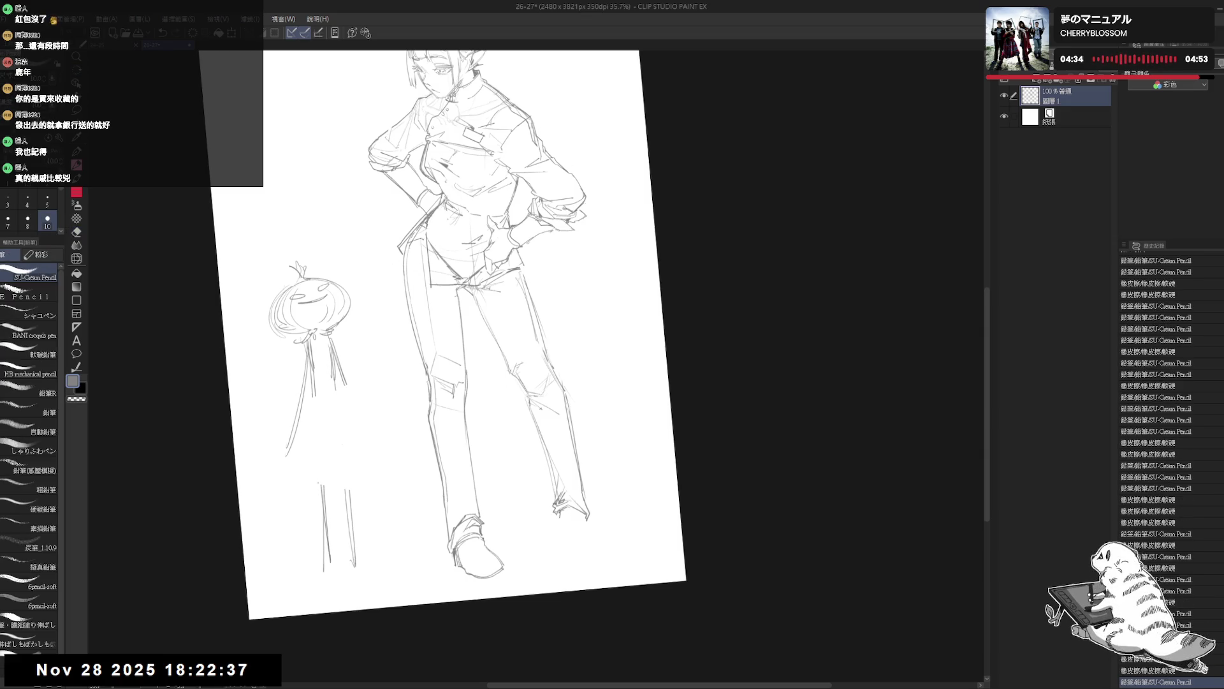
{"action": "left_click", "coordinate": [563, 528]}
{"action": "mouse_move", "coordinate": [449, 335]}
{"action": "left_mouse_down"}
{"action": "mouse_move", "coordinate": [459, 326]}
{"action": "mouse_move", "coordinate": [465, 341]}
{"action": "left_mouse_up"}
{"action": "key", "text": "h"}
{"action": "key", "text": "h"}
{"action": "mouse_move", "coordinate": [549, 591]}
{"action": "left_mouse_down"}
{"action": "mouse_move", "coordinate": [552, 543]}
{"action": "mouse_move", "coordinate": [537, 583]}
{"action": "left_mouse_up"}
{"action": "key", "text": "e"}
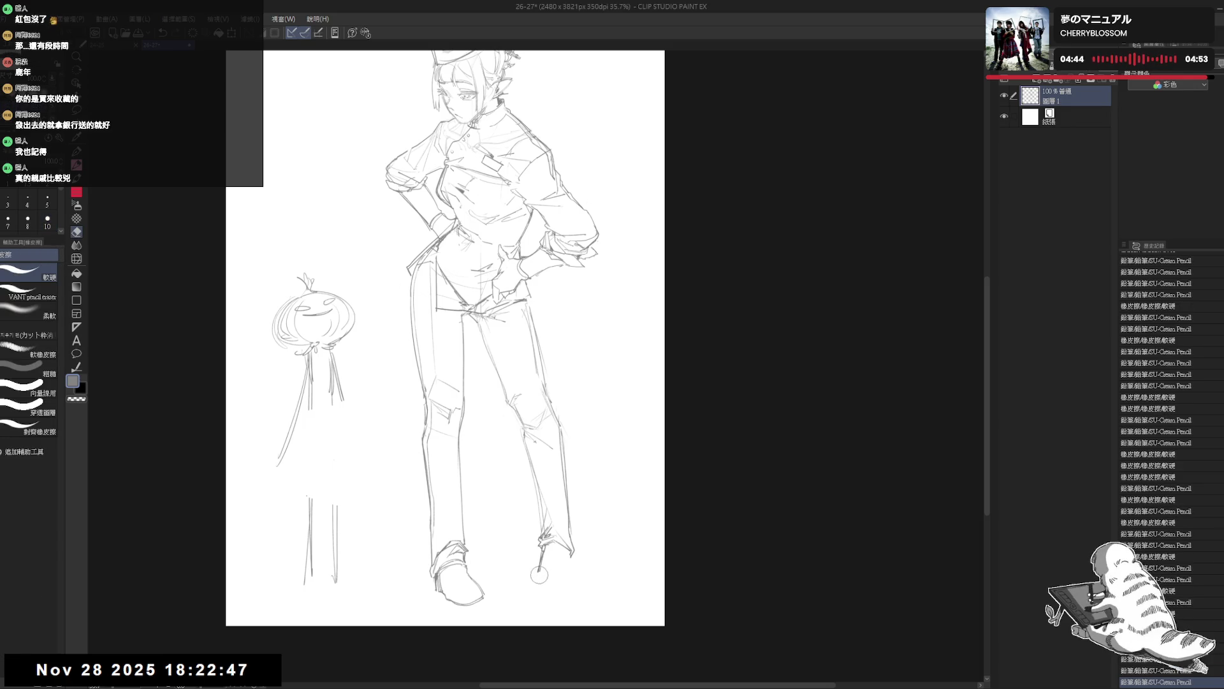
{"action": "key", "text": "p"}
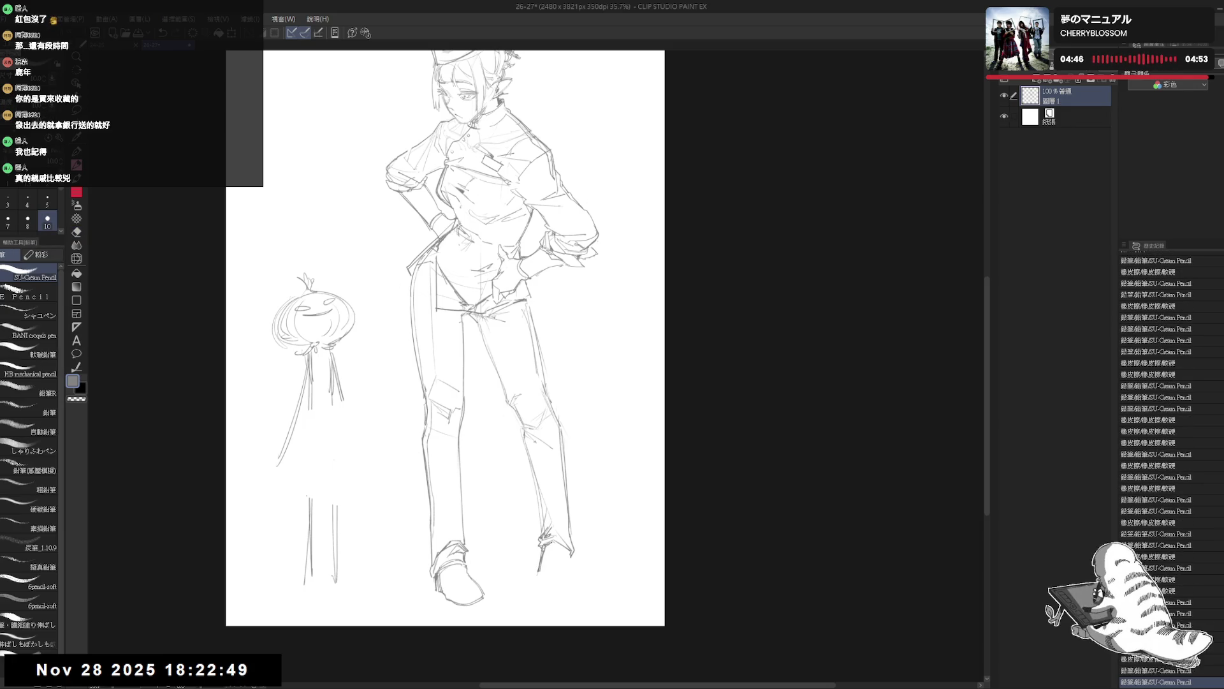
{"action": "left_click_drag", "start_coordinate": [590, 422], "coordinate": [594, 440]}
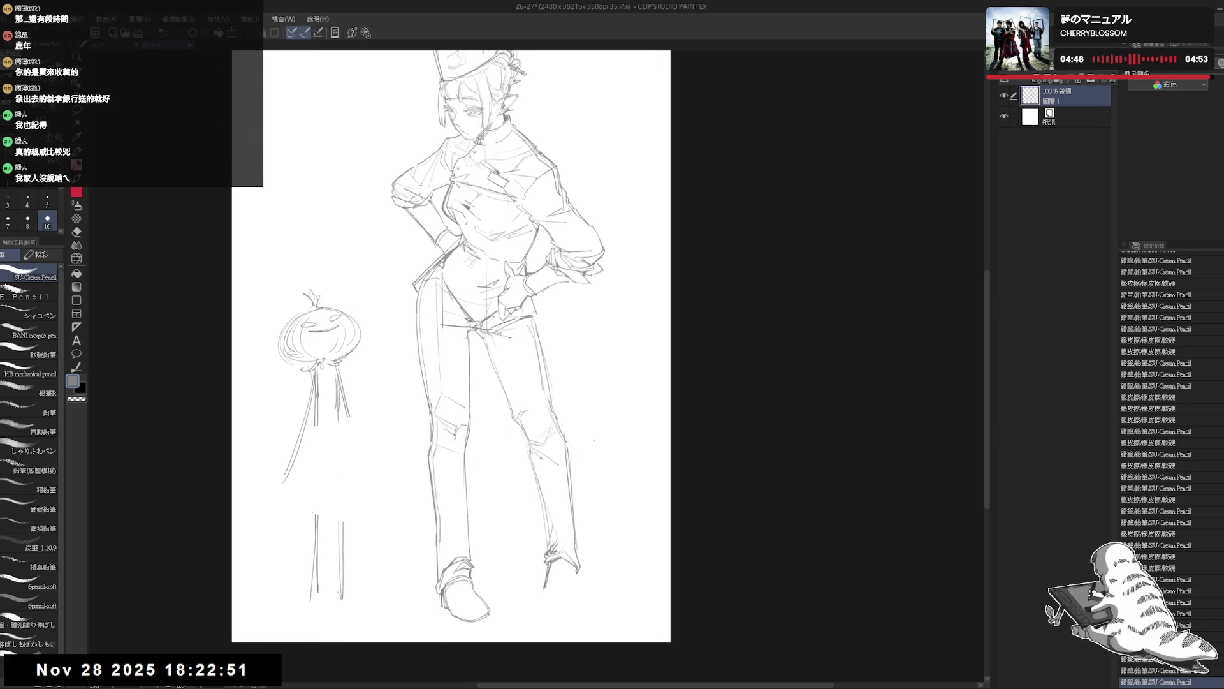
{"action": "scroll", "coordinate": [604, 437], "scroll_direction": "down", "scroll_amount": 1}
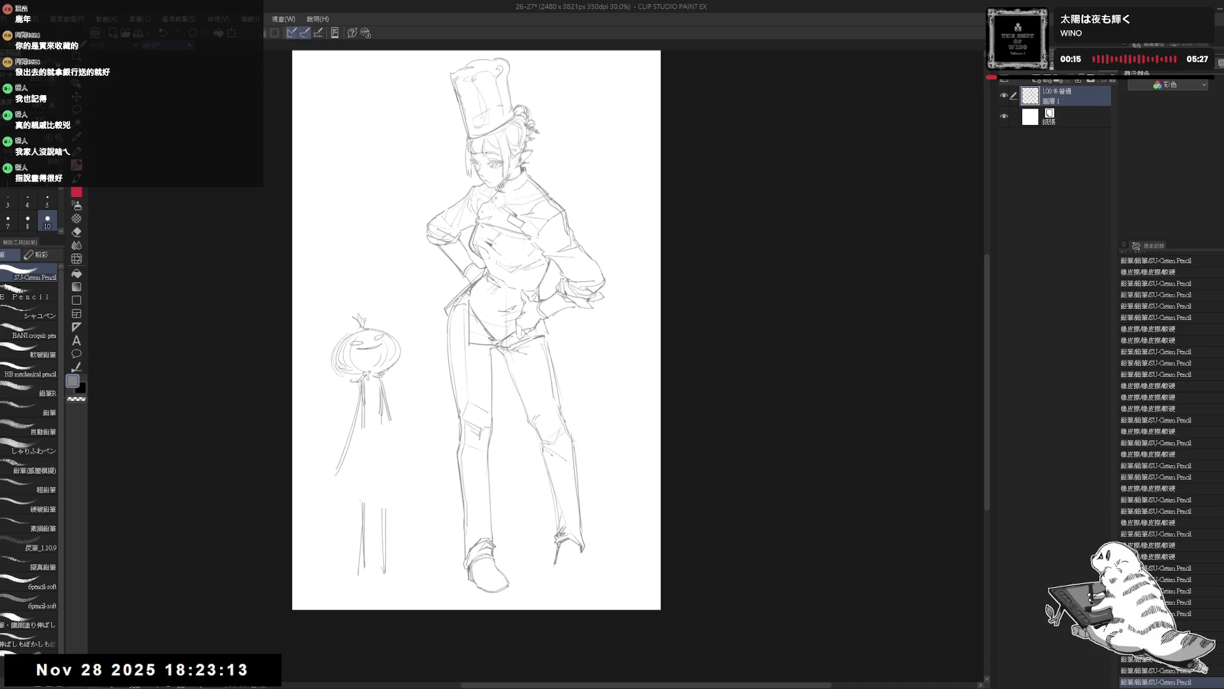
Undo the strokes at the chef's right foot, redraw the short shoe outline, and check it mirrored
{"action": "key", "text": "ctrl+z"}
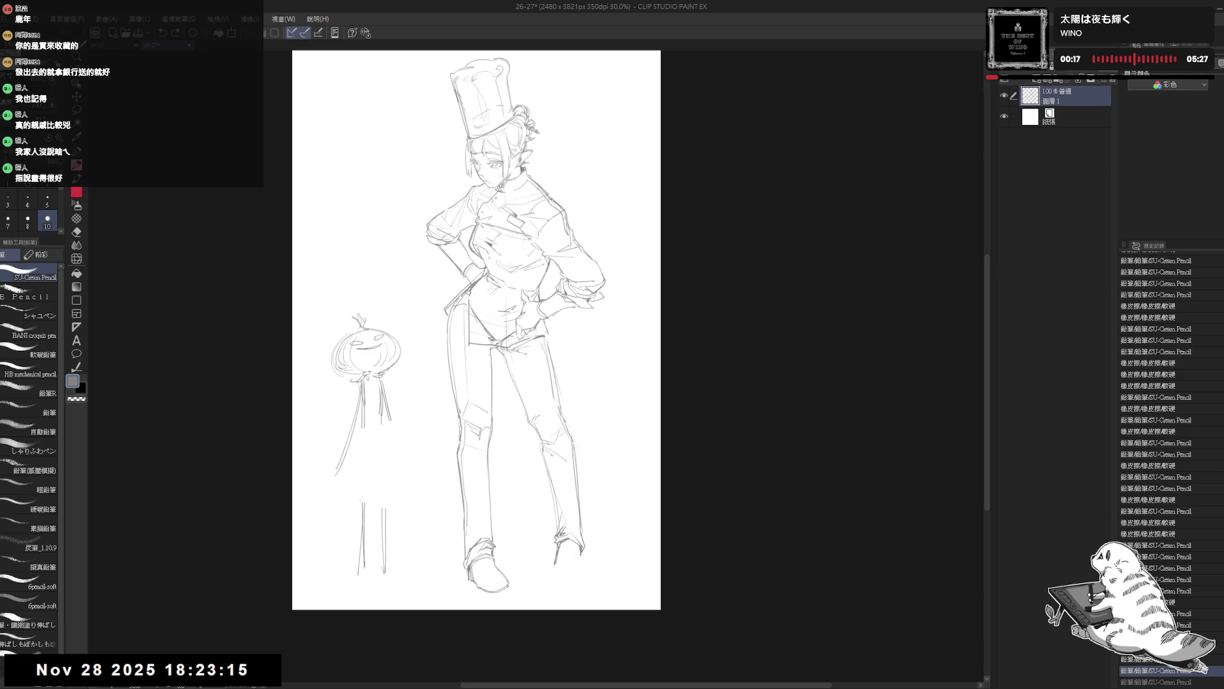
{"action": "key", "text": "ctrl+z"}
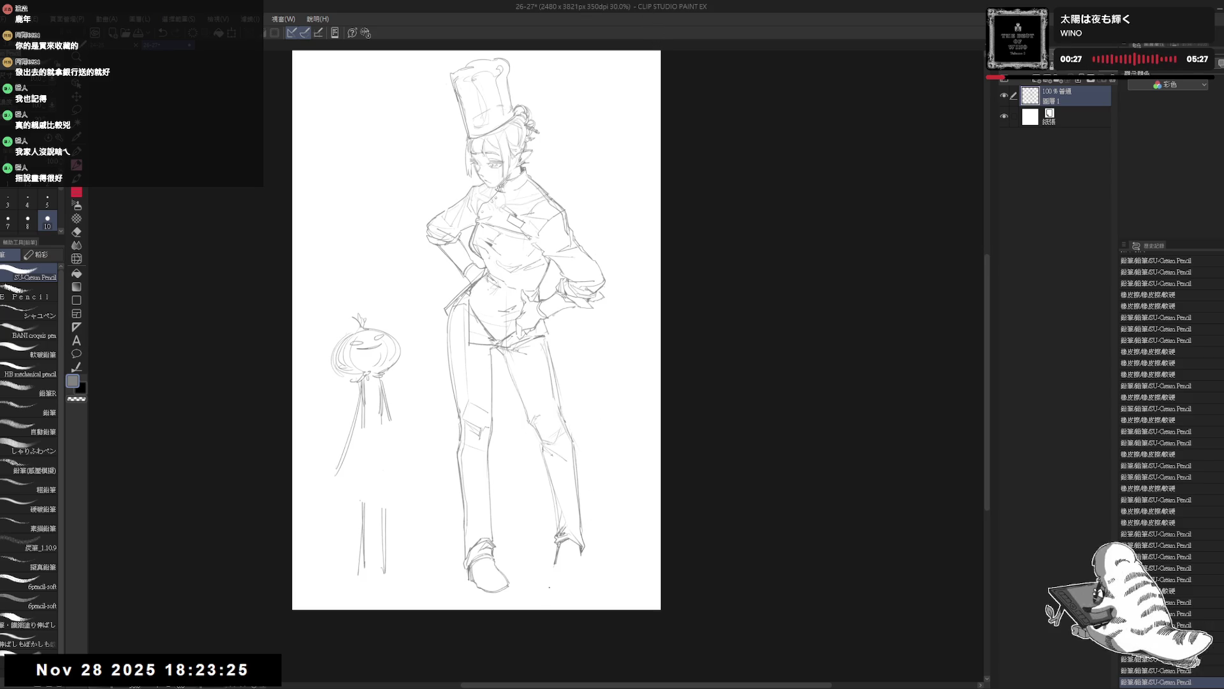
{"action": "key", "text": "e"}
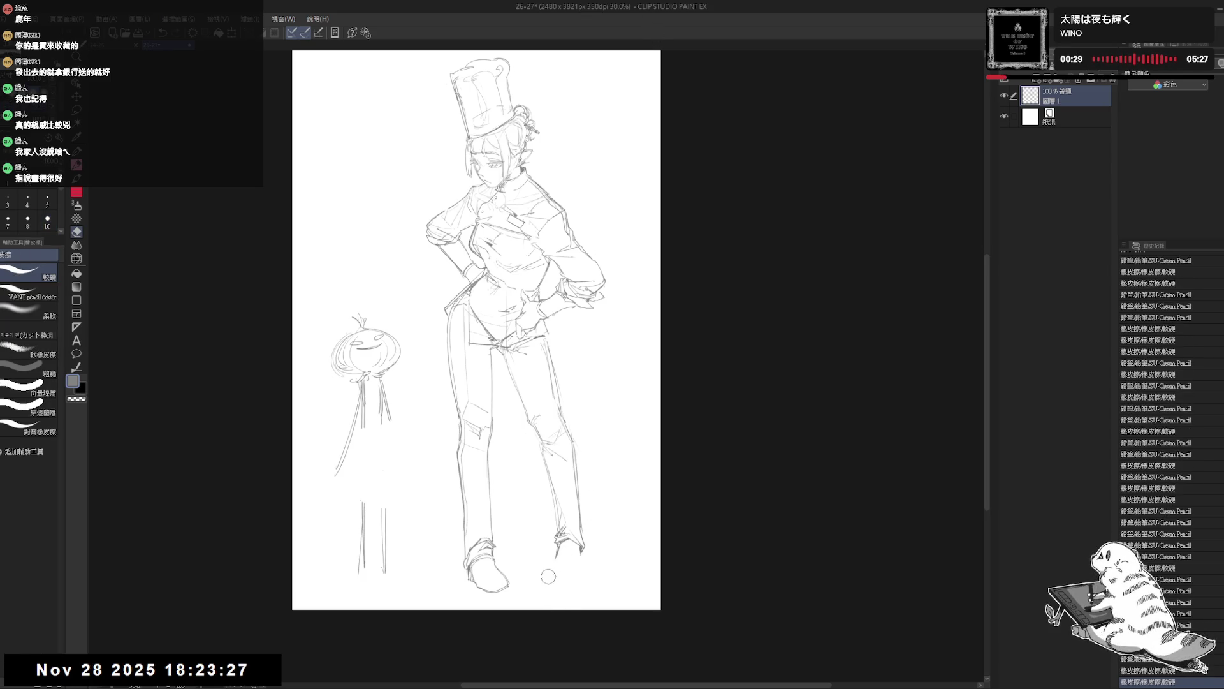
{"action": "key", "text": "p"}
{"action": "key", "text": "ctrl+z"}
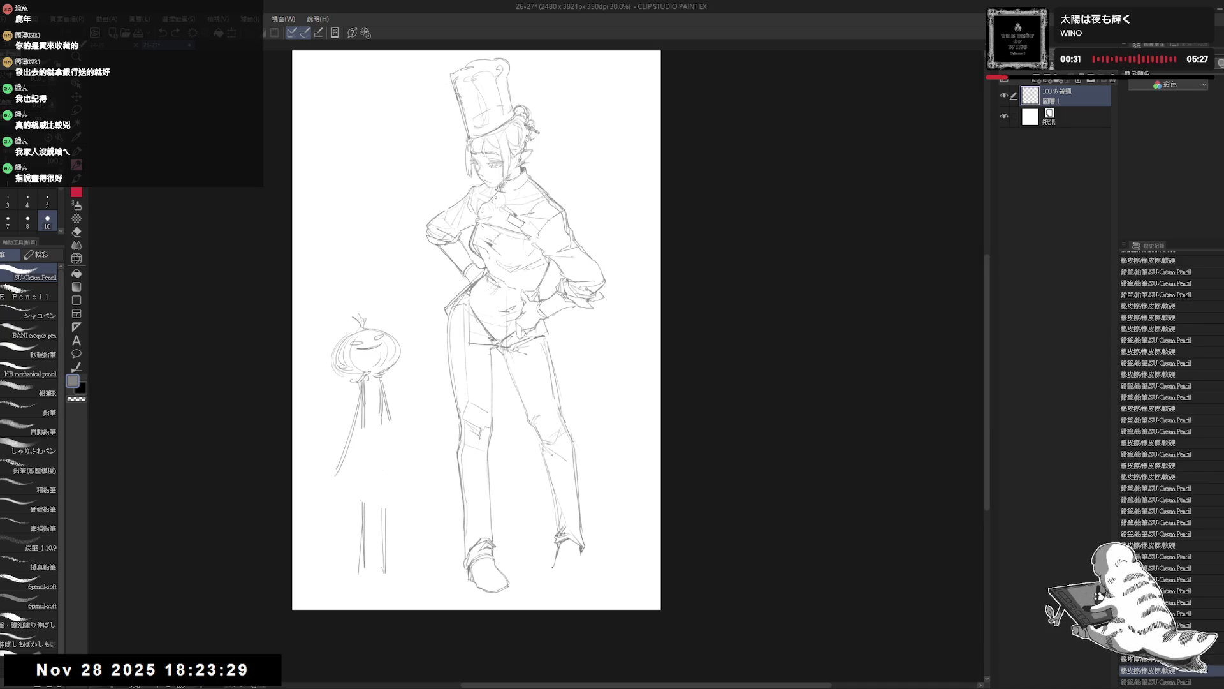
{"action": "mouse_move", "coordinate": [550, 567]}
{"action": "left_mouse_down"}
{"action": "mouse_move", "coordinate": [562, 584]}
{"action": "mouse_move", "coordinate": [582, 555]}
{"action": "left_mouse_up"}
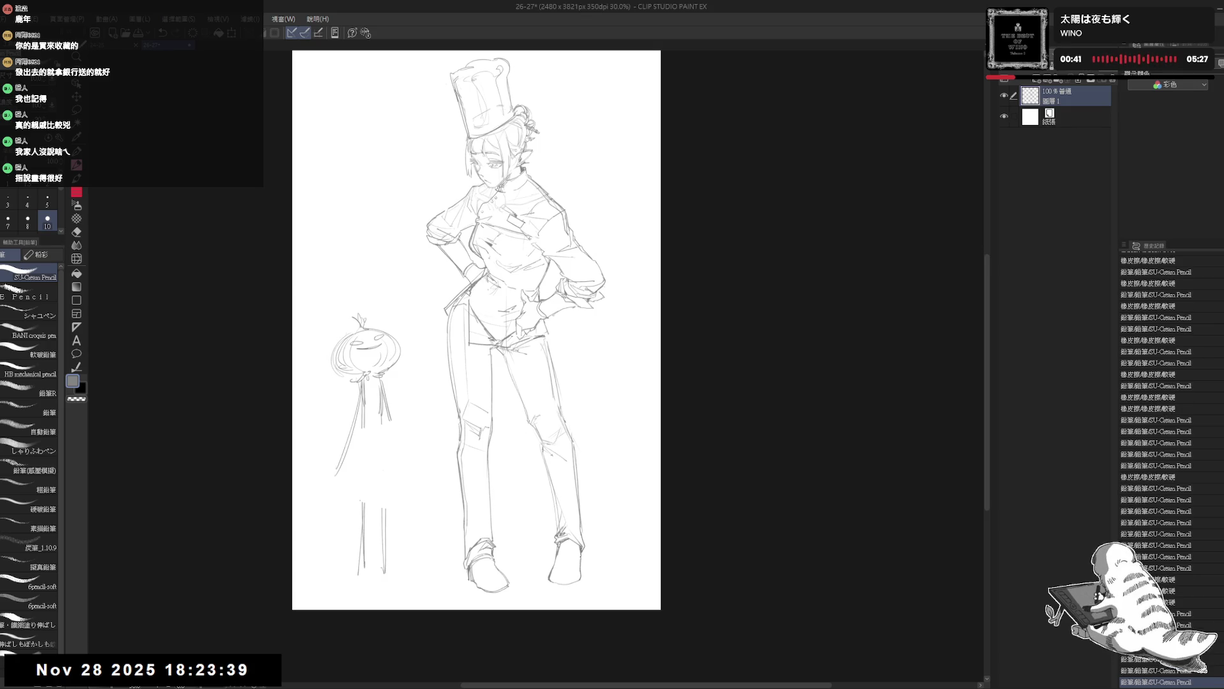
{"action": "key", "text": "h"}
{"action": "key", "text": "h"}
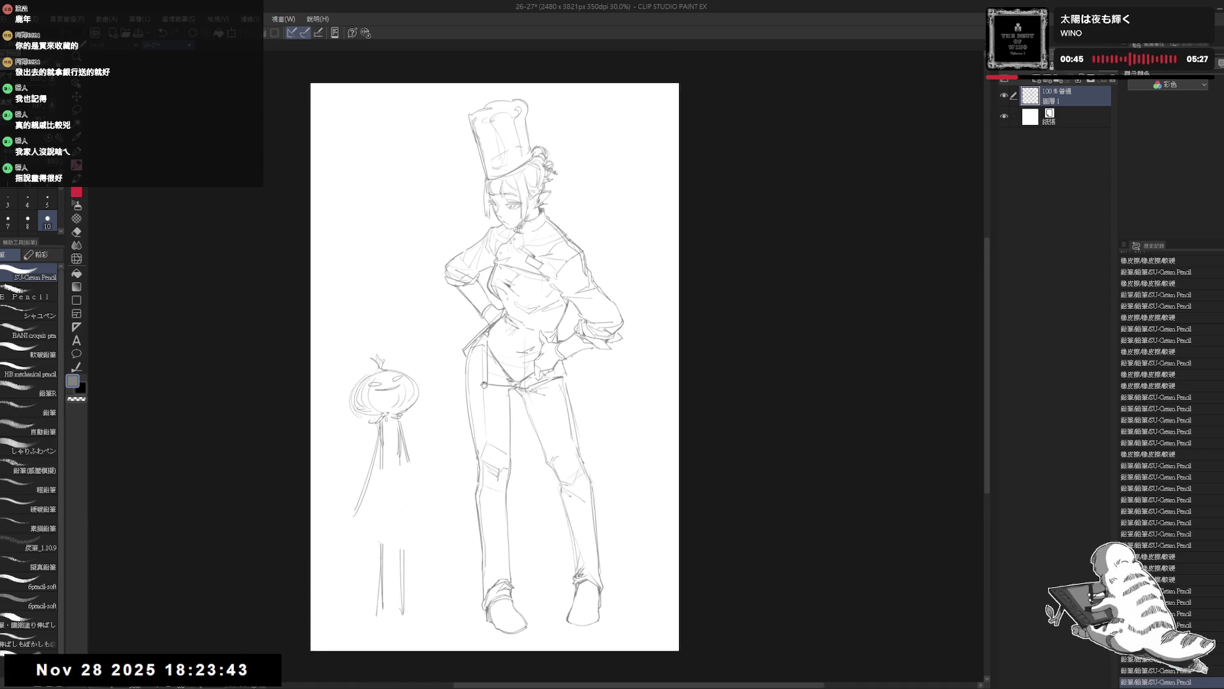
Check proportions mirrored, then add a short pencil stroke to the chef's jacket and tilt the view
{"action": "key", "text": "h"}
{"action": "key", "text": "h"}
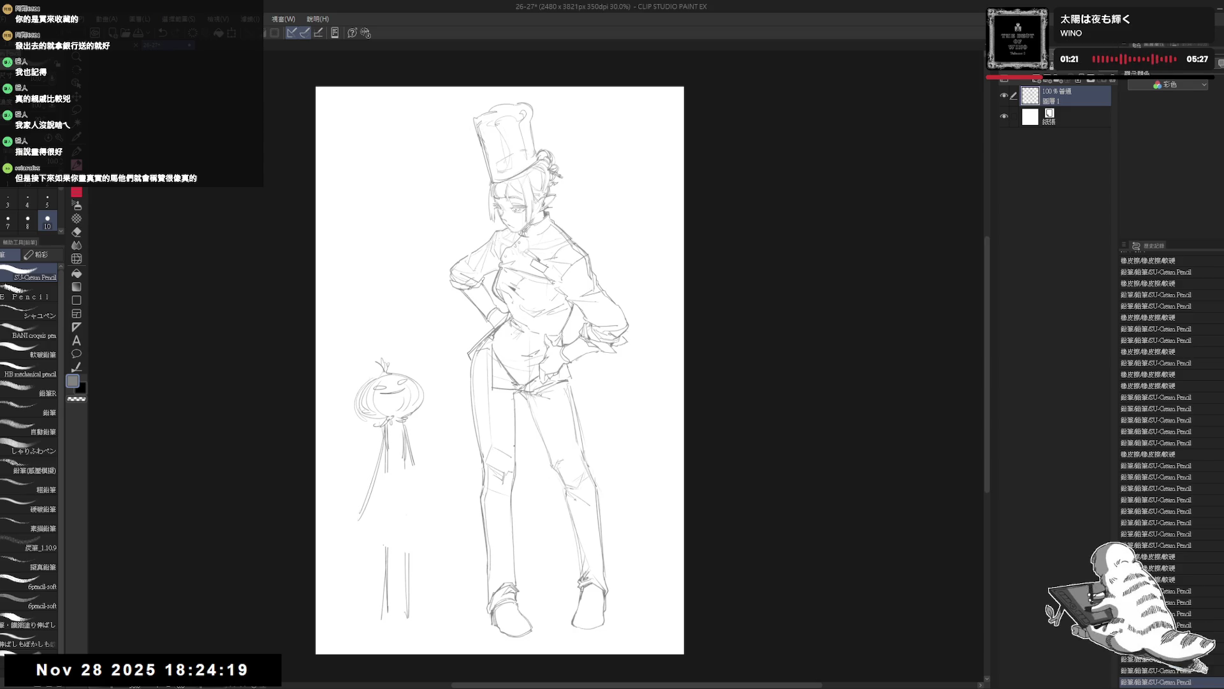
{"action": "key", "text": "e"}
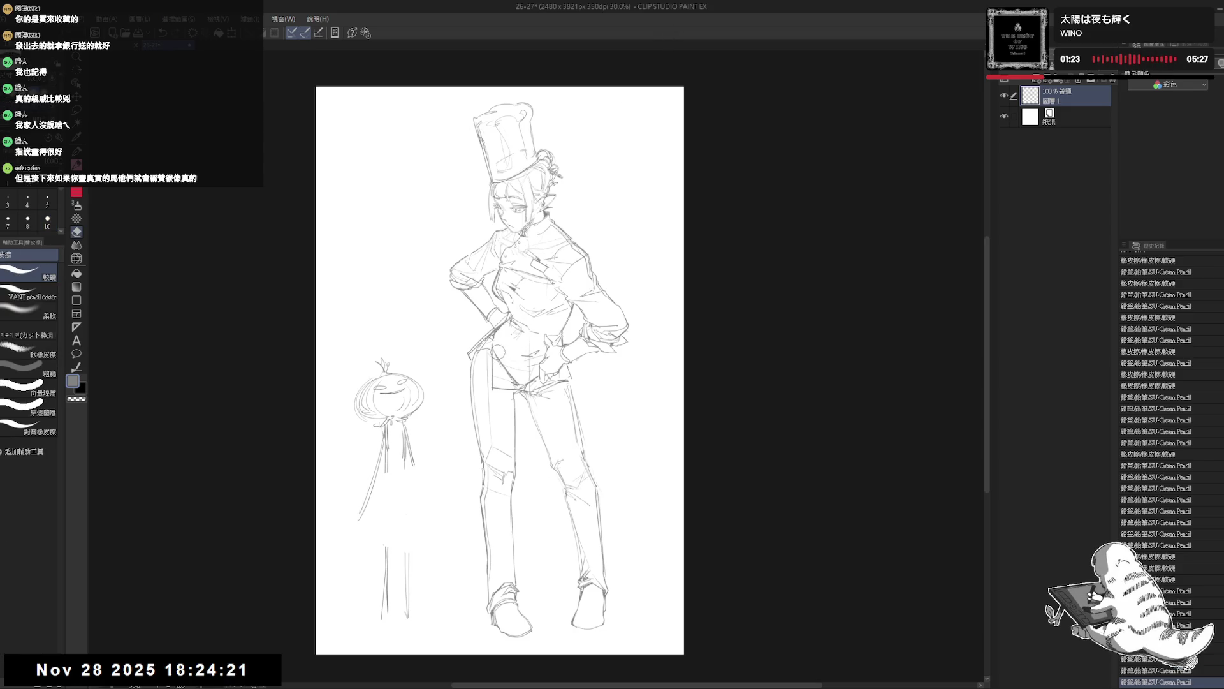
{"action": "key", "text": "p"}
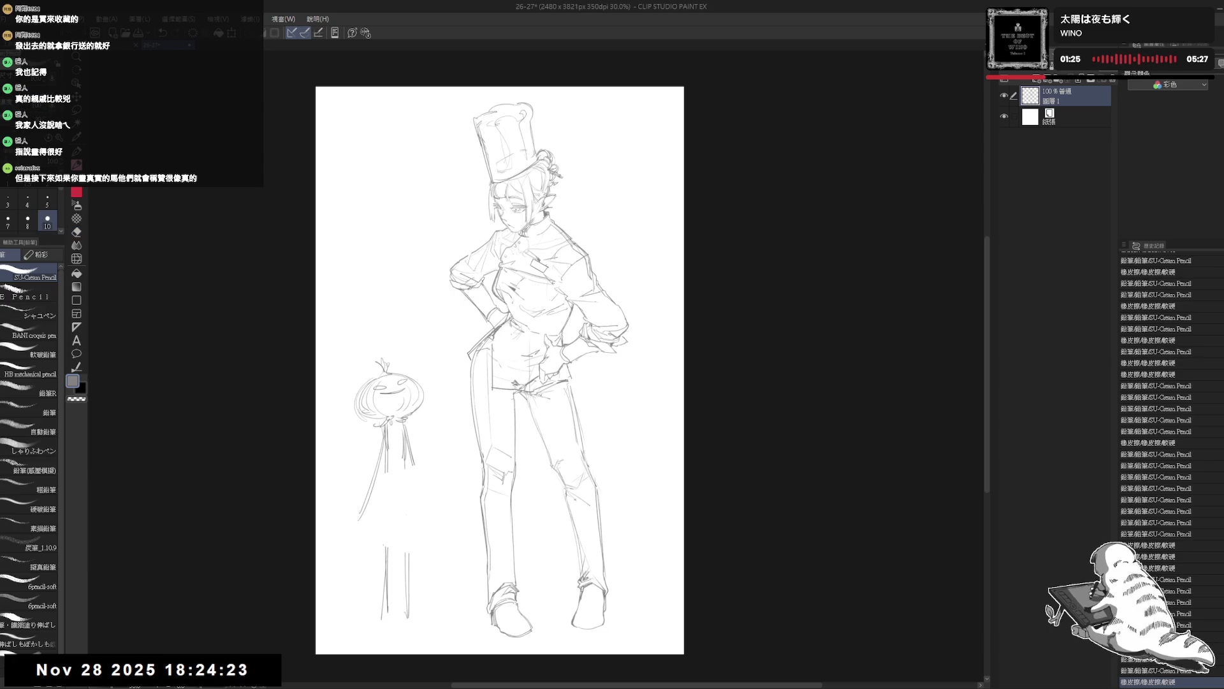
{"action": "mouse_move", "coordinate": [502, 327]}
{"action": "left_mouse_down"}
{"action": "mouse_move", "coordinate": [505, 352]}
{"action": "mouse_move", "coordinate": [507, 323]}
{"action": "mouse_move", "coordinate": [529, 352]}
{"action": "left_mouse_up"}
{"action": "left_click_drag", "start_coordinate": [451, 438], "coordinate": [495, 415]}
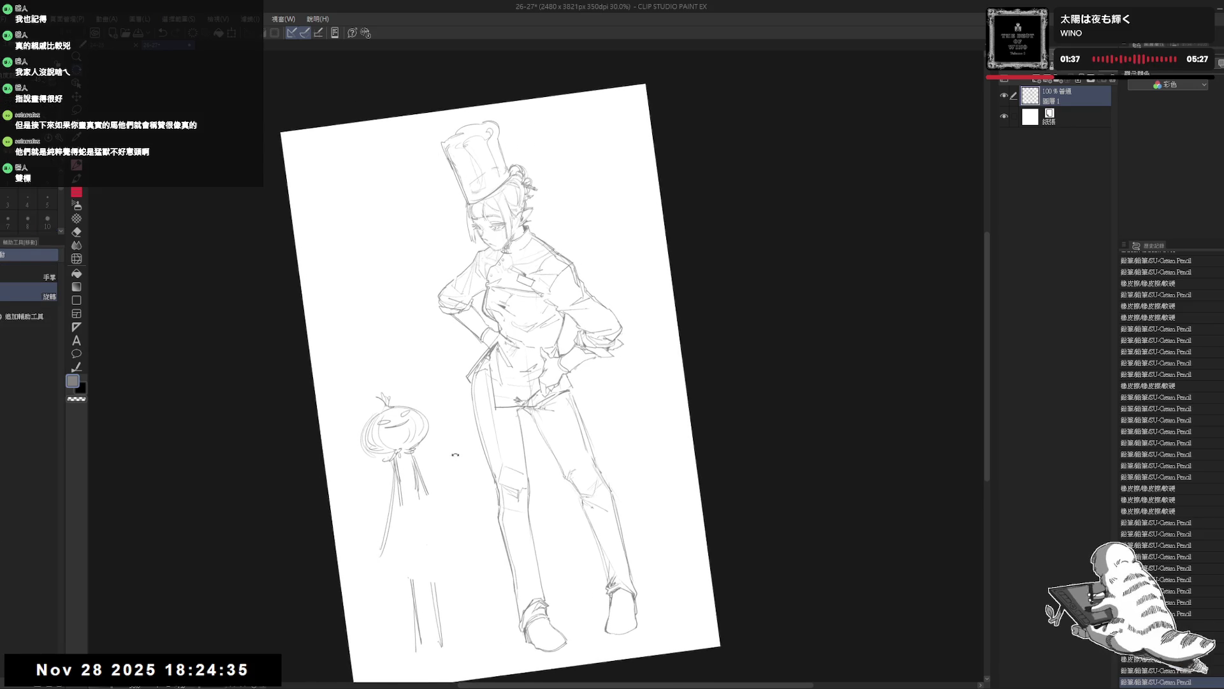
Add small pencil strokes near the chef's hip and check them on a straightened, mirrored view
{"action": "left_click_drag", "start_coordinate": [501, 342], "coordinate": [515, 356]}
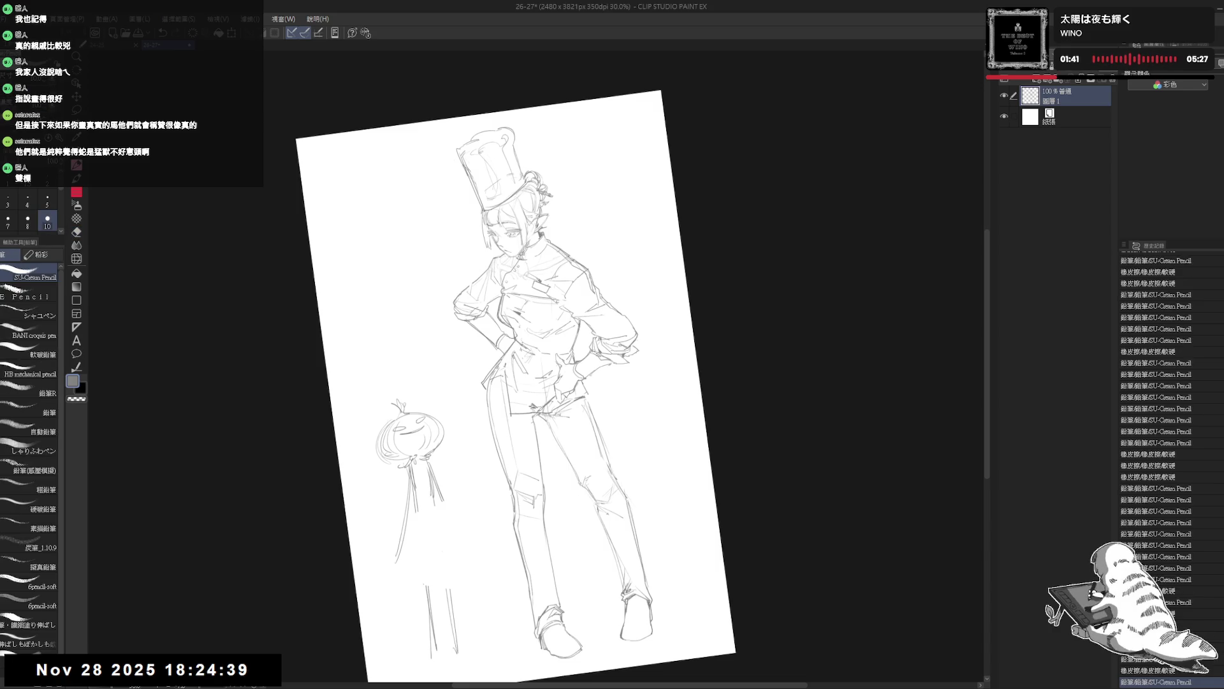
{"action": "left_click_drag", "start_coordinate": [499, 346], "coordinate": [516, 358]}
{"action": "key", "text": "ctrl+0"}
{"action": "key", "text": "h"}
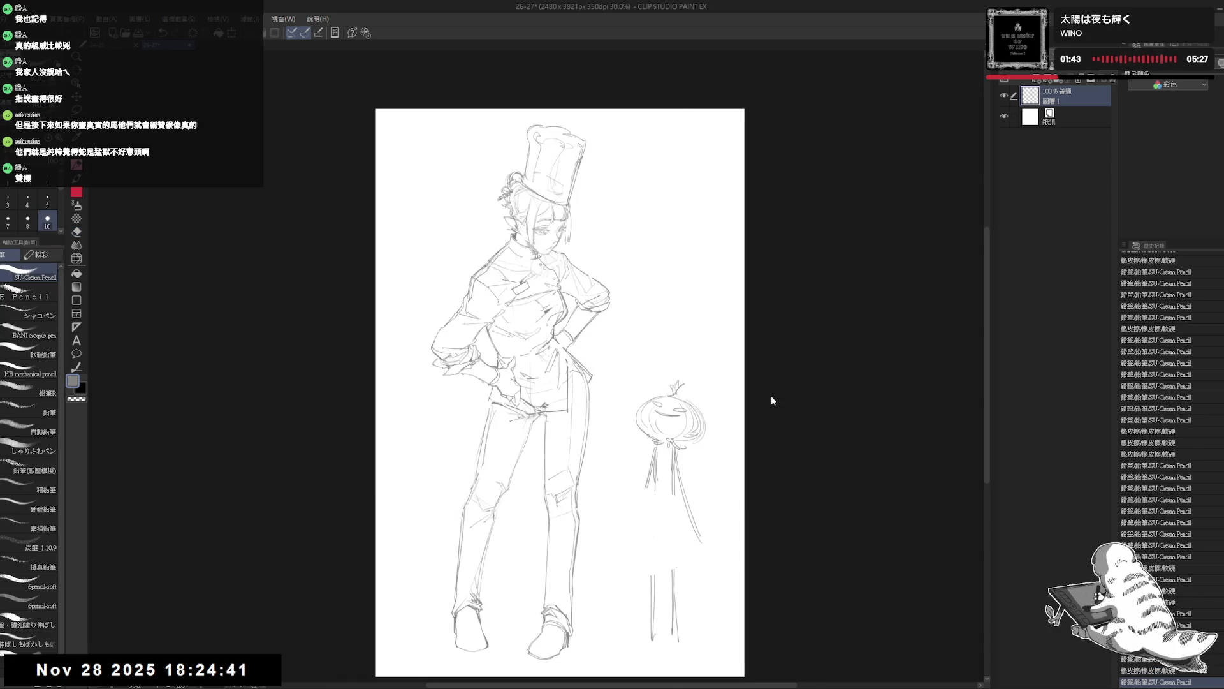
{"action": "key", "text": "h"}
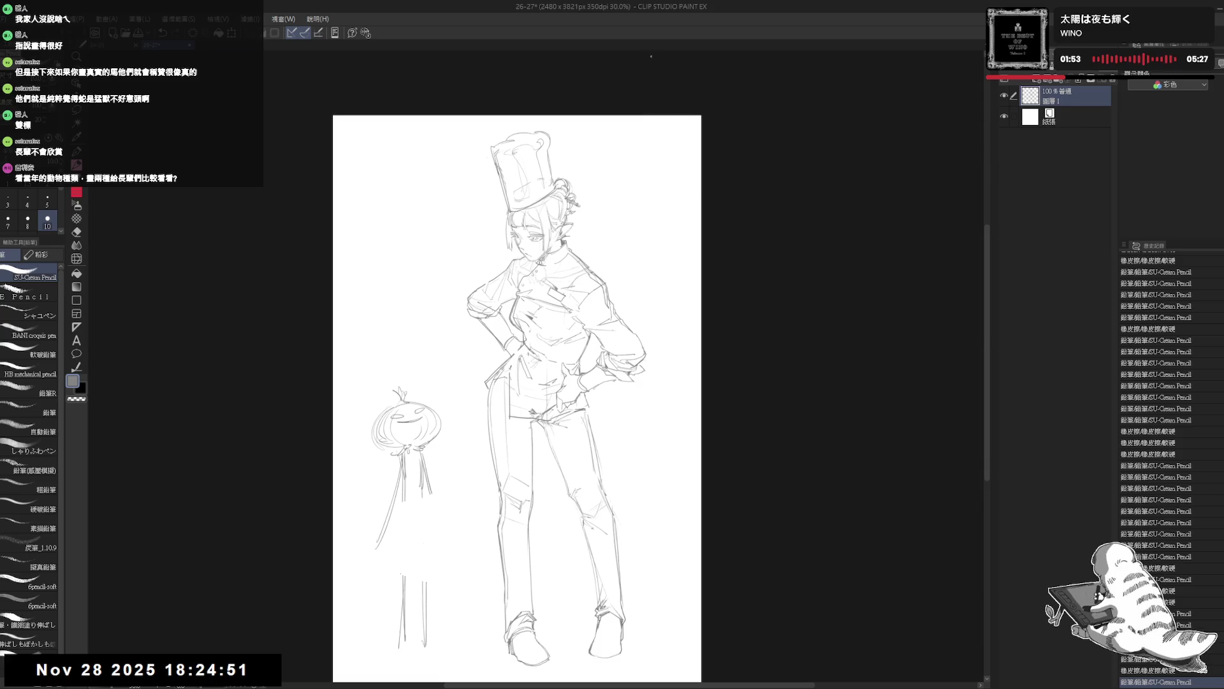
On a tilted view, erase stray lines at the hip and draw new lines along the left leg
{"action": "key", "text": "r"}
{"action": "mouse_move", "coordinate": [632, 517]}
{"action": "left_mouse_down"}
{"action": "mouse_move", "coordinate": [612, 547]}
{"action": "mouse_move", "coordinate": [574, 498]}
{"action": "left_mouse_up"}
{"action": "key", "text": "e"}
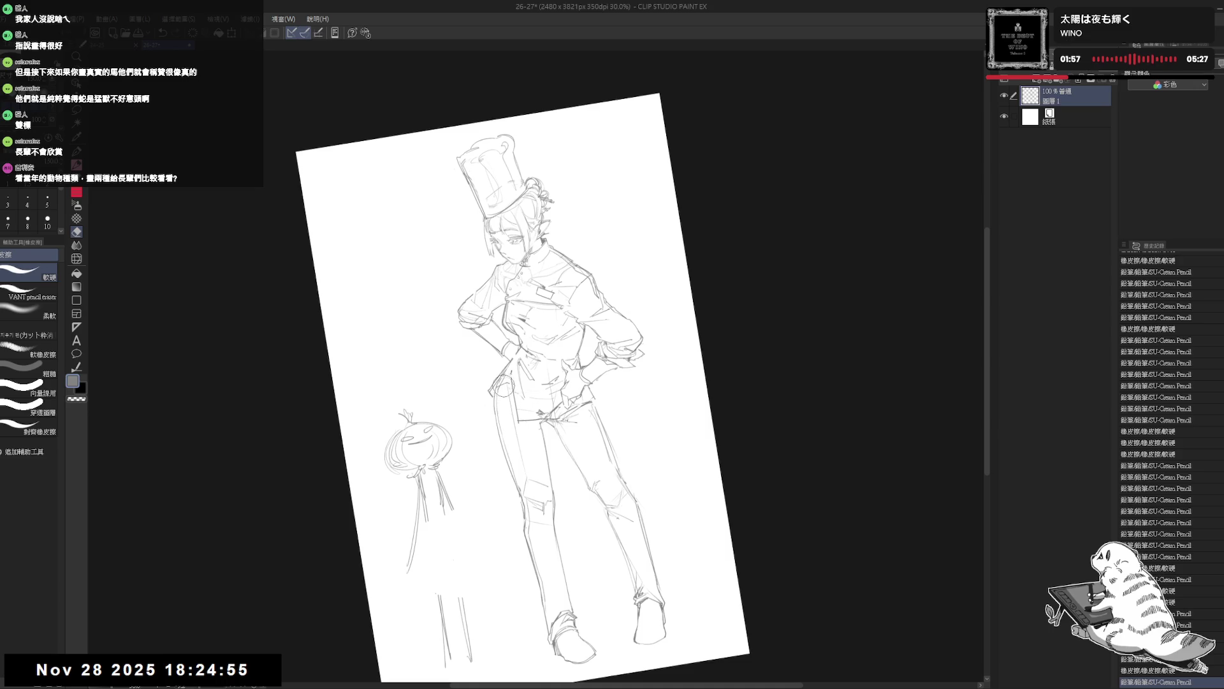
{"action": "mouse_move", "coordinate": [506, 386]}
{"action": "left_mouse_down"}
{"action": "mouse_move", "coordinate": [492, 401]}
{"action": "mouse_move", "coordinate": [498, 392]}
{"action": "left_mouse_up"}
{"action": "key", "text": "p"}
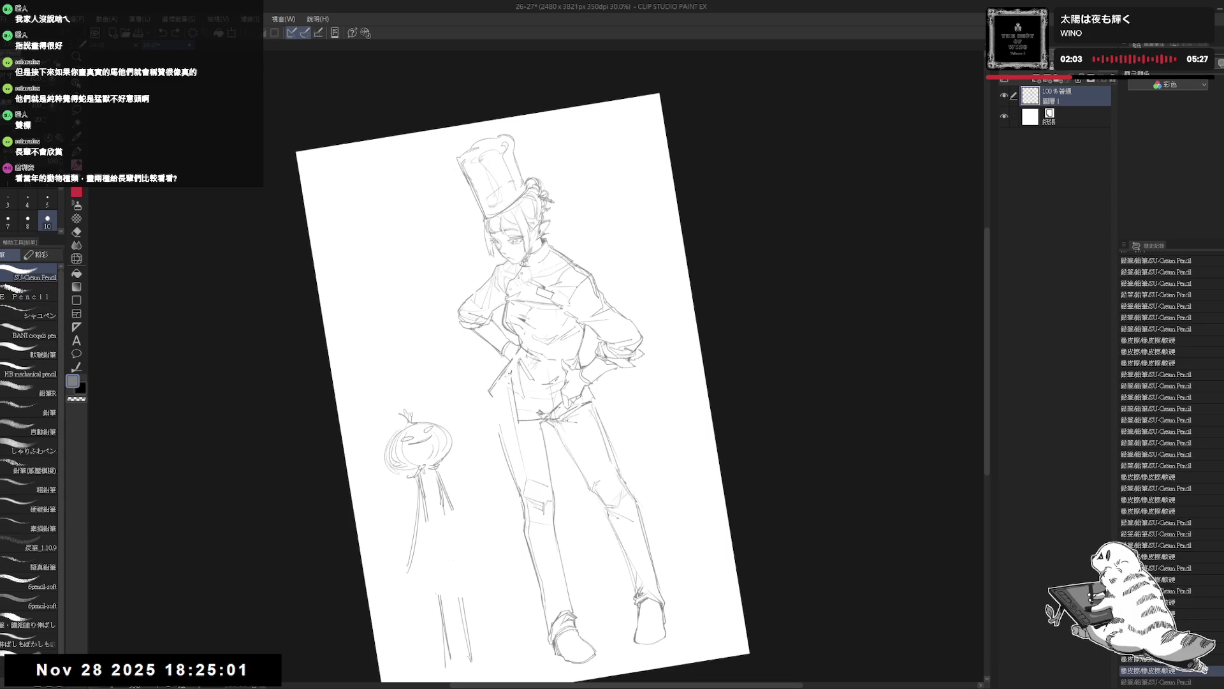
{"action": "left_click_drag", "start_coordinate": [507, 380], "coordinate": [499, 497]}
{"action": "left_click_drag", "start_coordinate": [521, 449], "coordinate": [505, 541]}
{"action": "key", "text": "ctrl+0"}
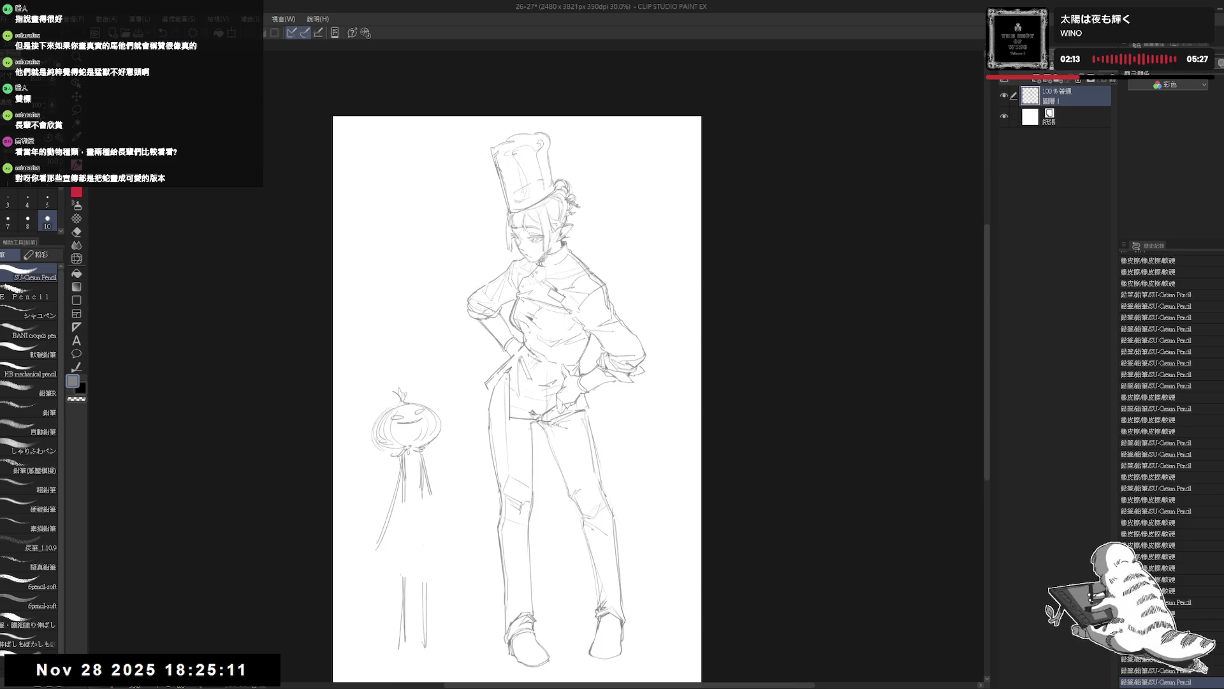
Erase a small patch near the hip, add a pencil stroke, and touch up the belt line
{"action": "key", "text": "e"}
{"action": "left_click", "coordinate": [504, 380]}
{"action": "left_click_drag", "start_coordinate": [507, 373], "coordinate": [512, 371]}
{"action": "key", "text": "p"}
{"action": "key", "text": "e"}
{"action": "key", "text": "p"}
{"action": "left_click_drag", "start_coordinate": [592, 605], "coordinate": [605, 610]}
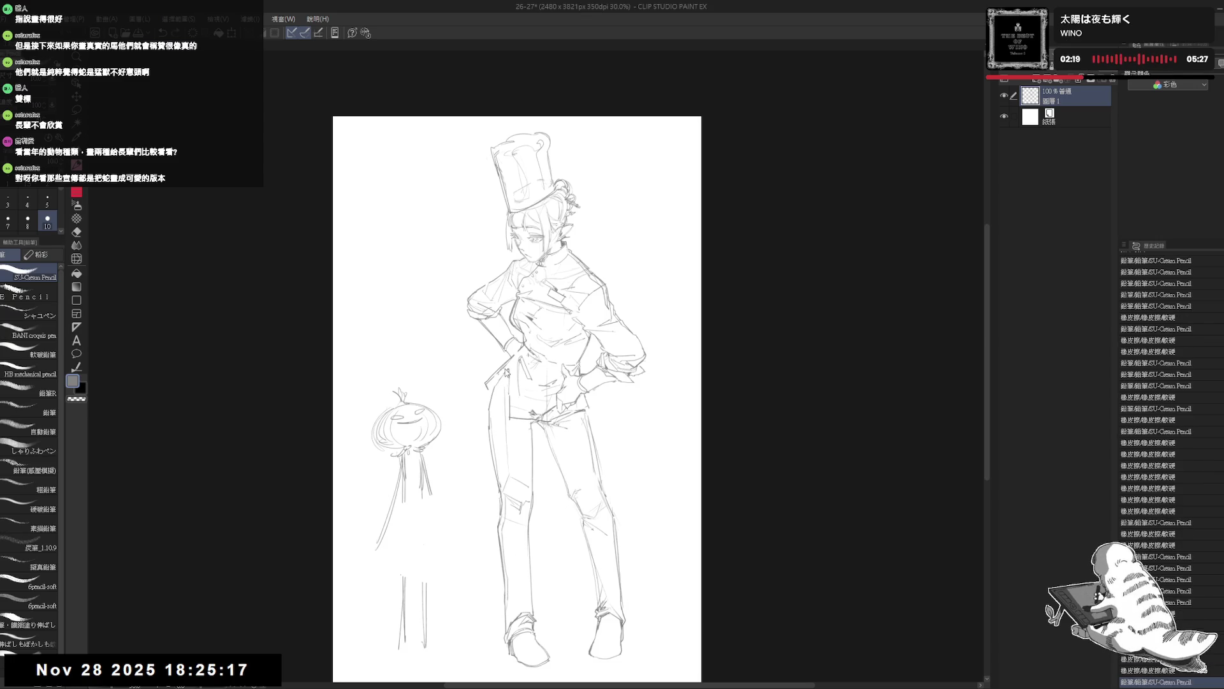
{"action": "key", "text": "e"}
{"action": "mouse_move", "coordinate": [511, 402]}
{"action": "left_mouse_down"}
{"action": "mouse_move", "coordinate": [509, 426]}
{"action": "mouse_move", "coordinate": [495, 383]}
{"action": "mouse_move", "coordinate": [513, 373]}
{"action": "left_mouse_up"}
{"action": "key", "text": "p"}
Straighten the canvas and review the hip and leg changes mirrored
{"action": "key", "text": "e"}
{"action": "key", "text": "p"}
{"action": "key", "text": "e"}
{"action": "key", "text": "p"}
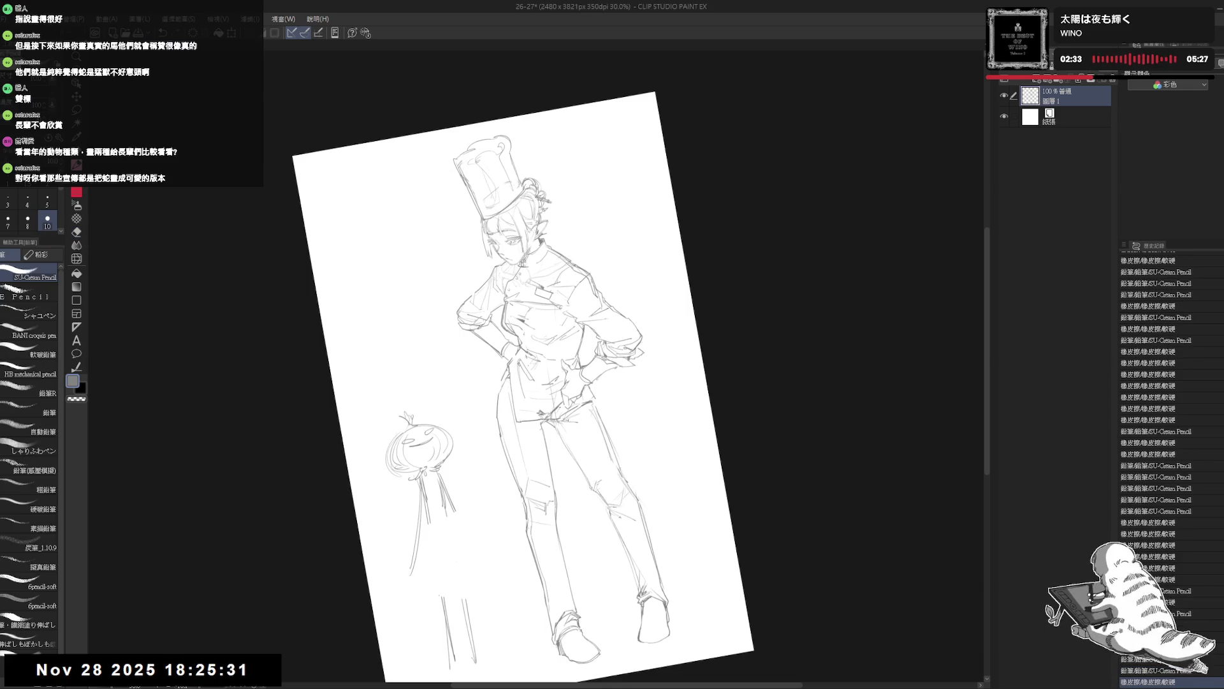
{"action": "key", "text": "ctrl+@"}
{"action": "key", "text": "h"}
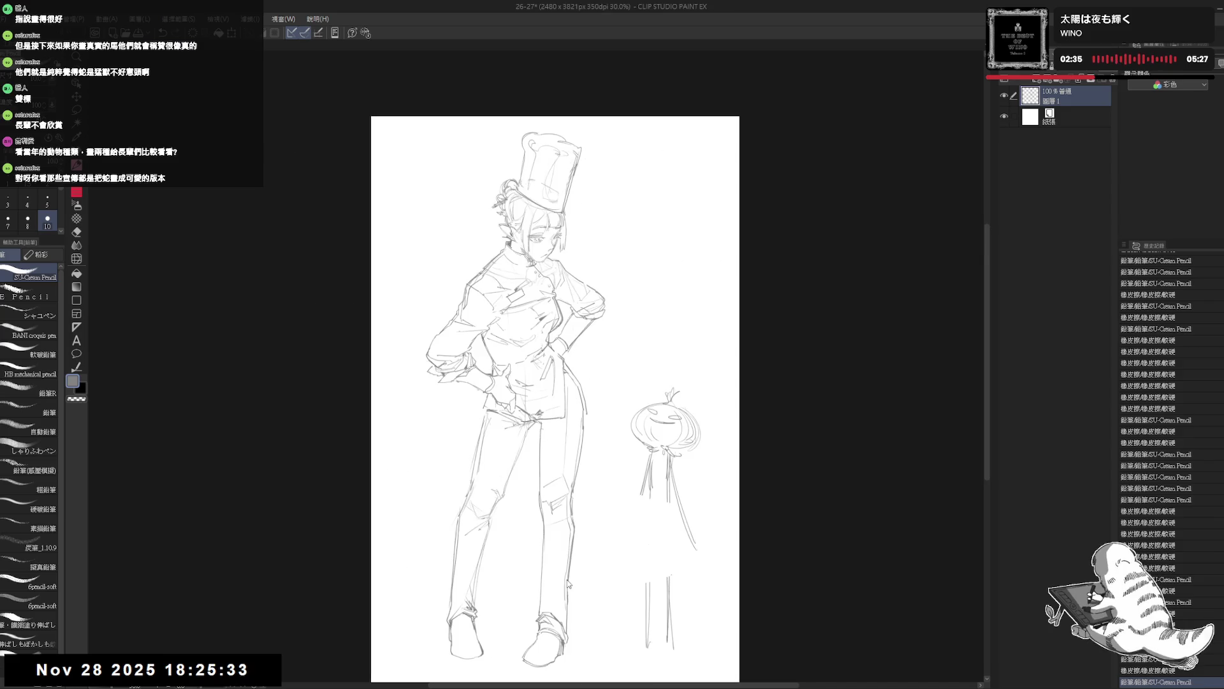
{"action": "key", "text": "h"}
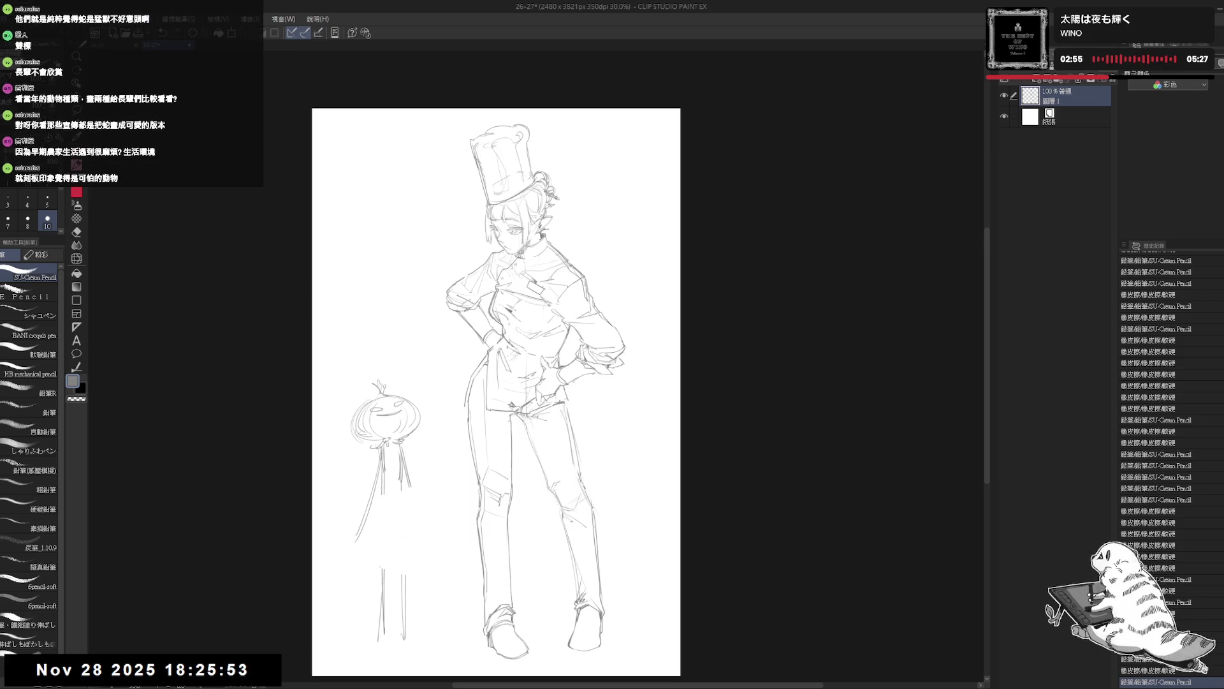
{"action": "left_click_drag", "start_coordinate": [616, 398], "coordinate": [621, 413]}
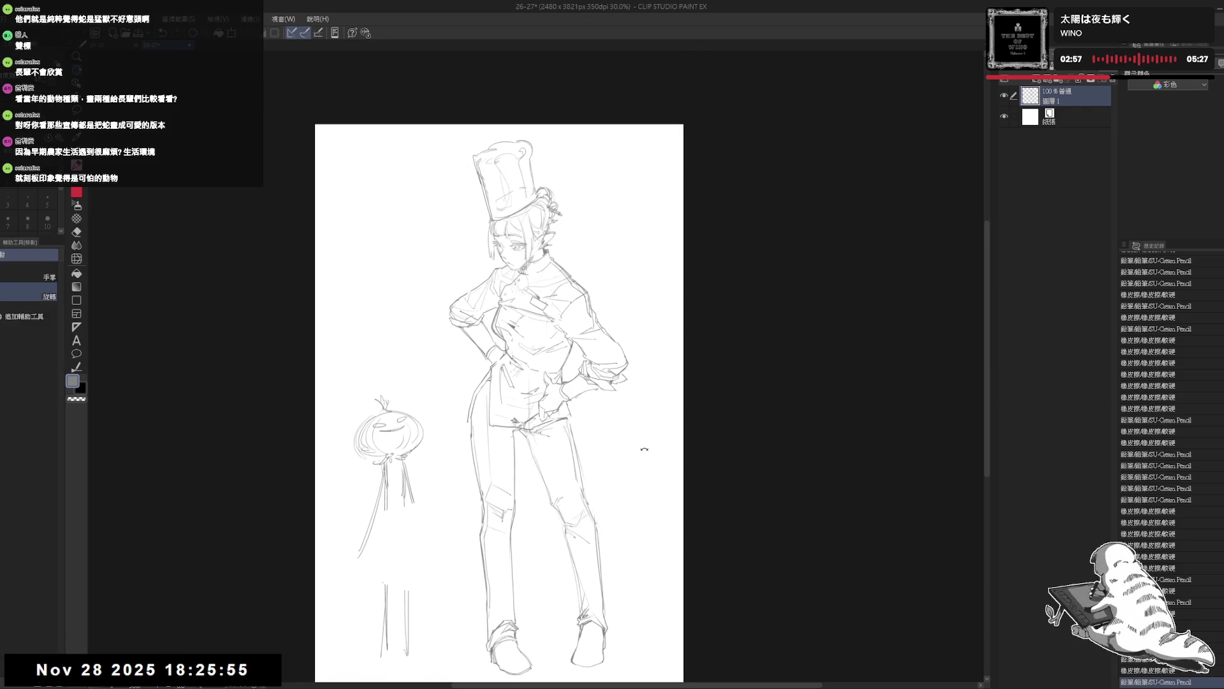
On an enlarged, tilted view, undo the last stroke and redraw a short stroke near the chef's waist
{"action": "key", "text": "p"}
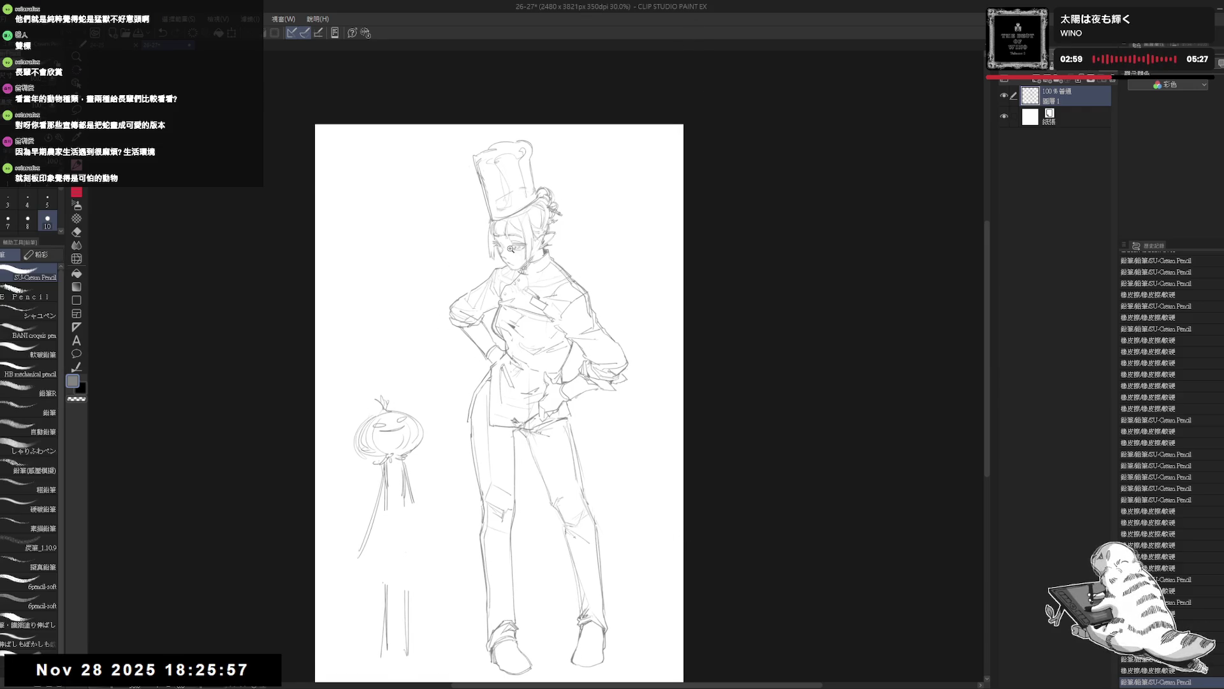
{"action": "scroll", "coordinate": [499, 403], "scroll_direction": "up", "scroll_amount": 2}
{"action": "key", "text": "h"}
{"action": "key", "text": "h"}
{"action": "left_click_drag", "start_coordinate": [574, 382], "coordinate": [498, 287]}
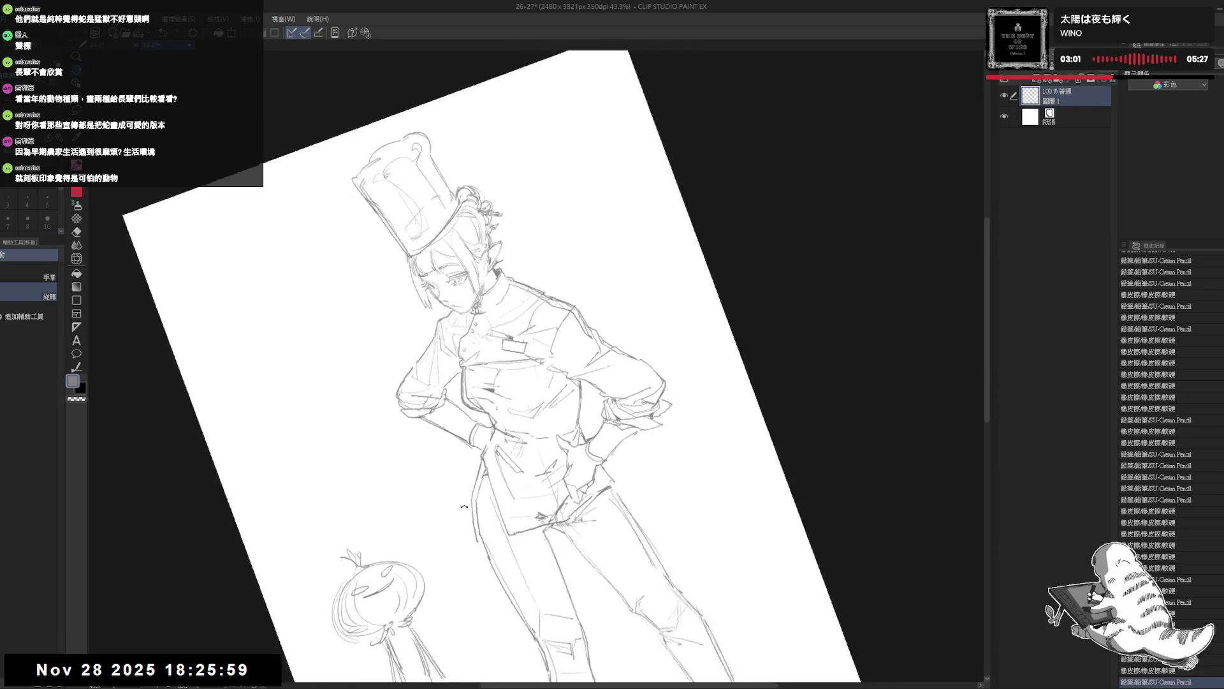
{"action": "key", "text": "ctrl+z"}
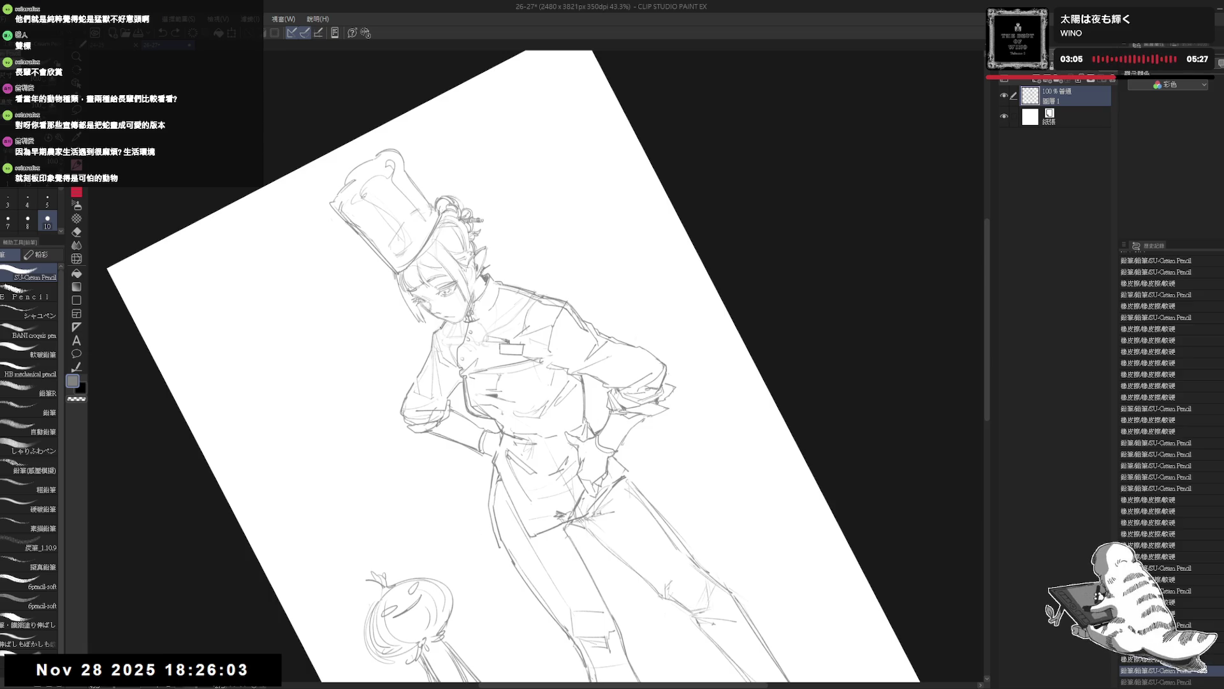
{"action": "left_click_drag", "start_coordinate": [432, 330], "coordinate": [430, 351]}
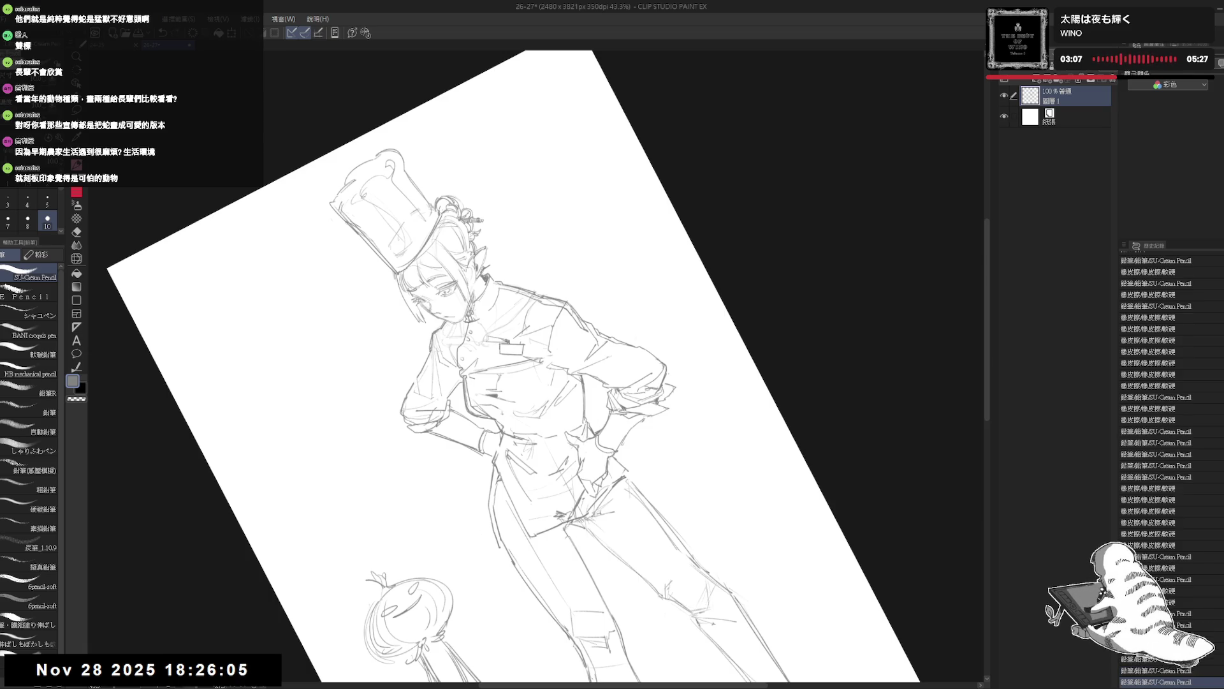
{"action": "key", "text": "ctrl+at"}
{"action": "key", "text": "h"}
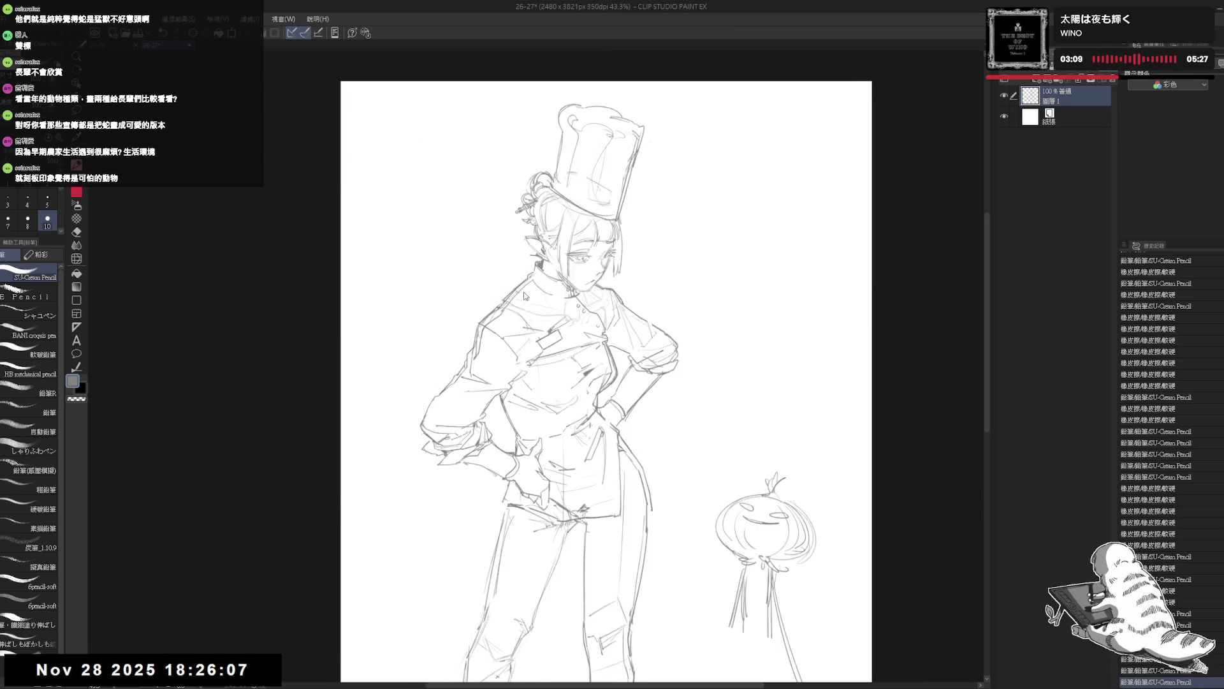
{"action": "key", "text": "h"}
{"action": "left_click_drag", "start_coordinate": [513, 347], "coordinate": [479, 486]}
{"action": "key", "text": "ctrl+at"}
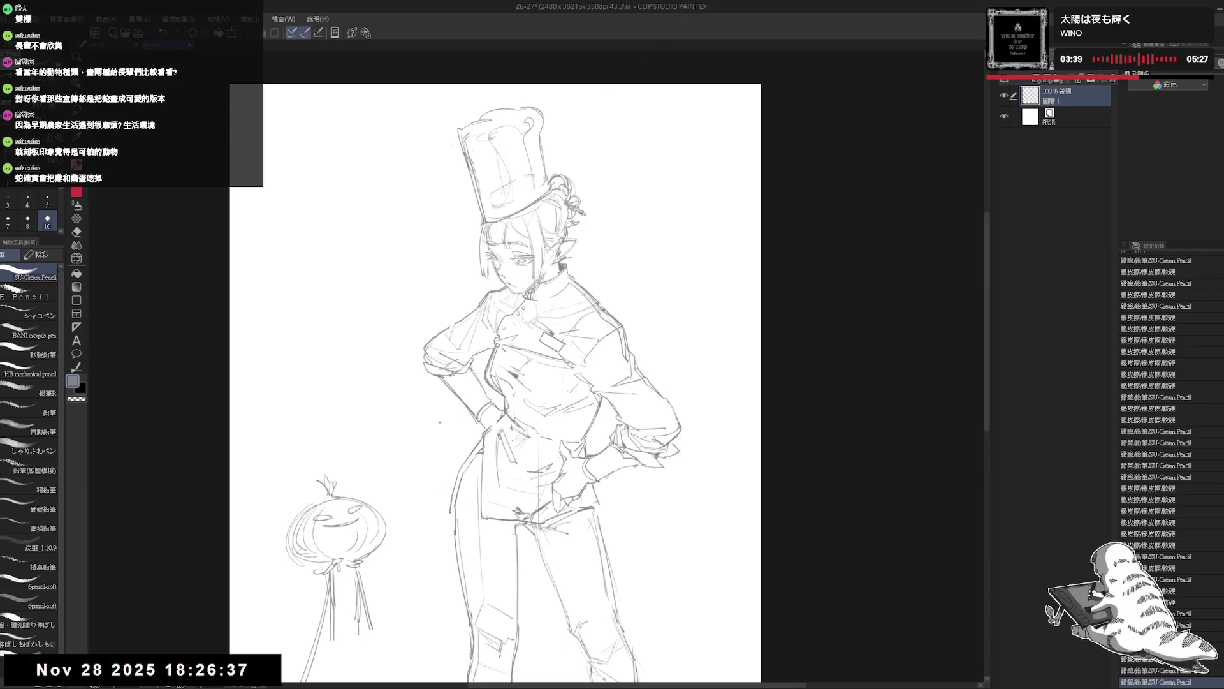
Erase a small spot on the chef's trousers and check the sketch mirrored
{"action": "key", "text": "e"}
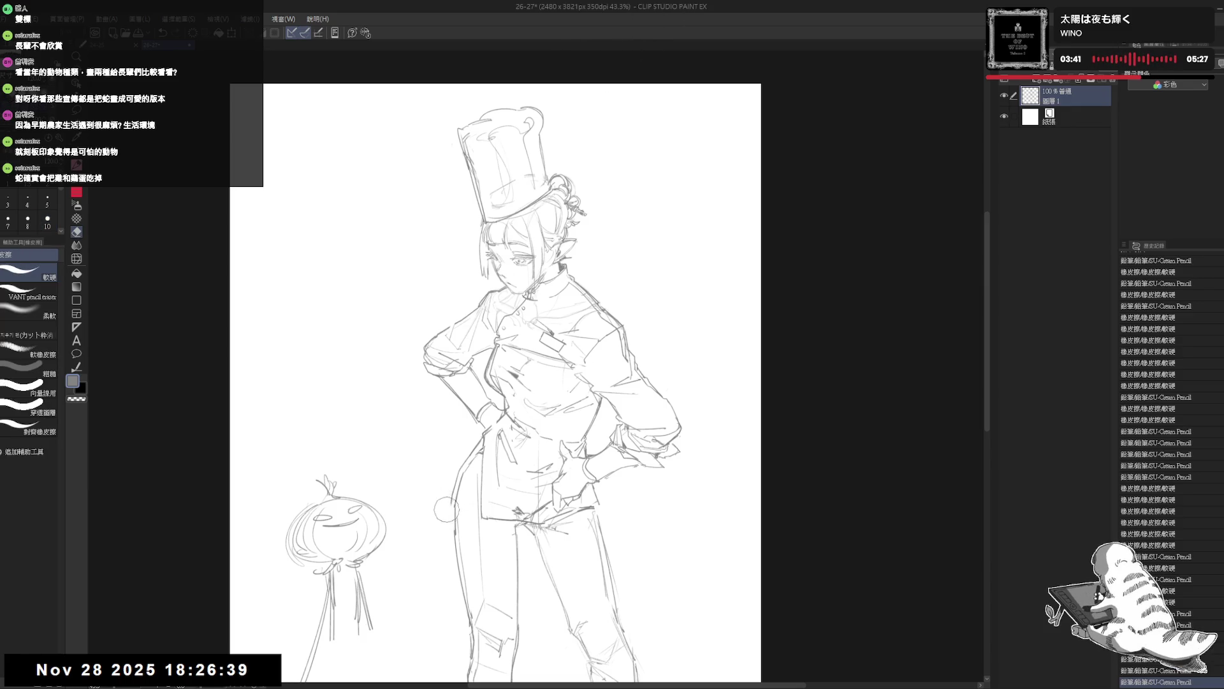
{"action": "key", "text": "p"}
{"action": "key", "text": "e"}
{"action": "mouse_move", "coordinate": [445, 465]}
{"action": "left_mouse_down"}
{"action": "mouse_move", "coordinate": [469, 512]}
{"action": "mouse_move", "coordinate": [457, 509]}
{"action": "left_mouse_up"}
{"action": "key", "text": "p"}
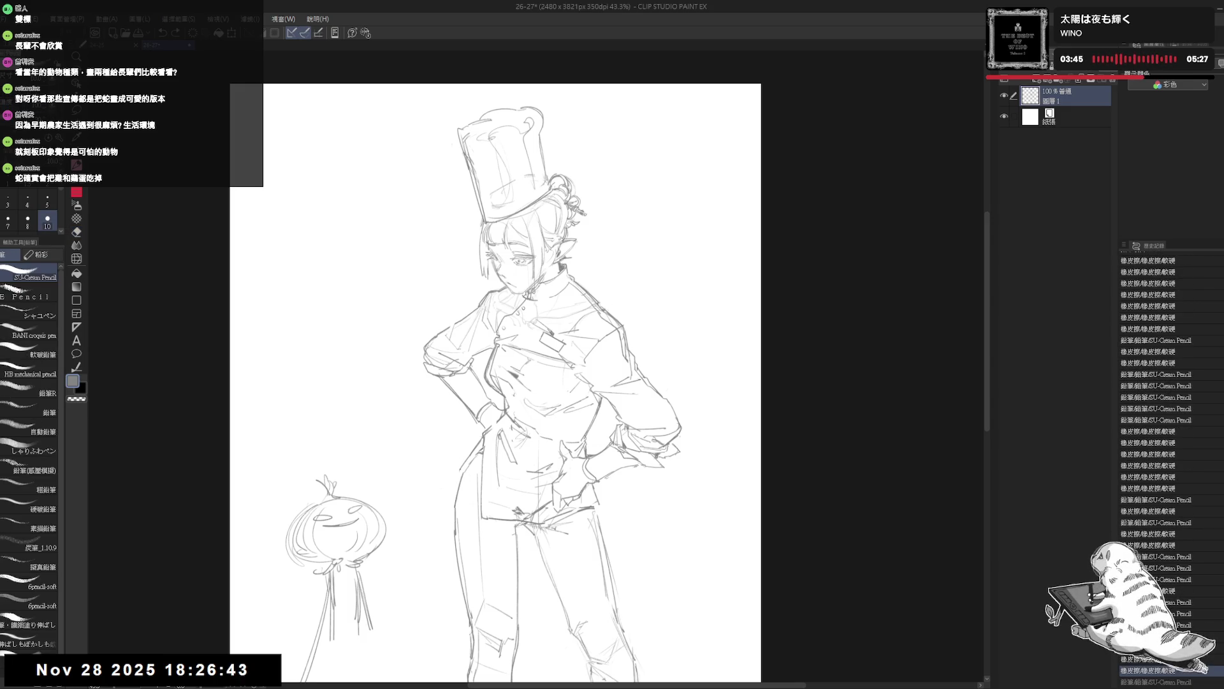
{"action": "key", "text": "h"}
{"action": "key", "text": "h"}
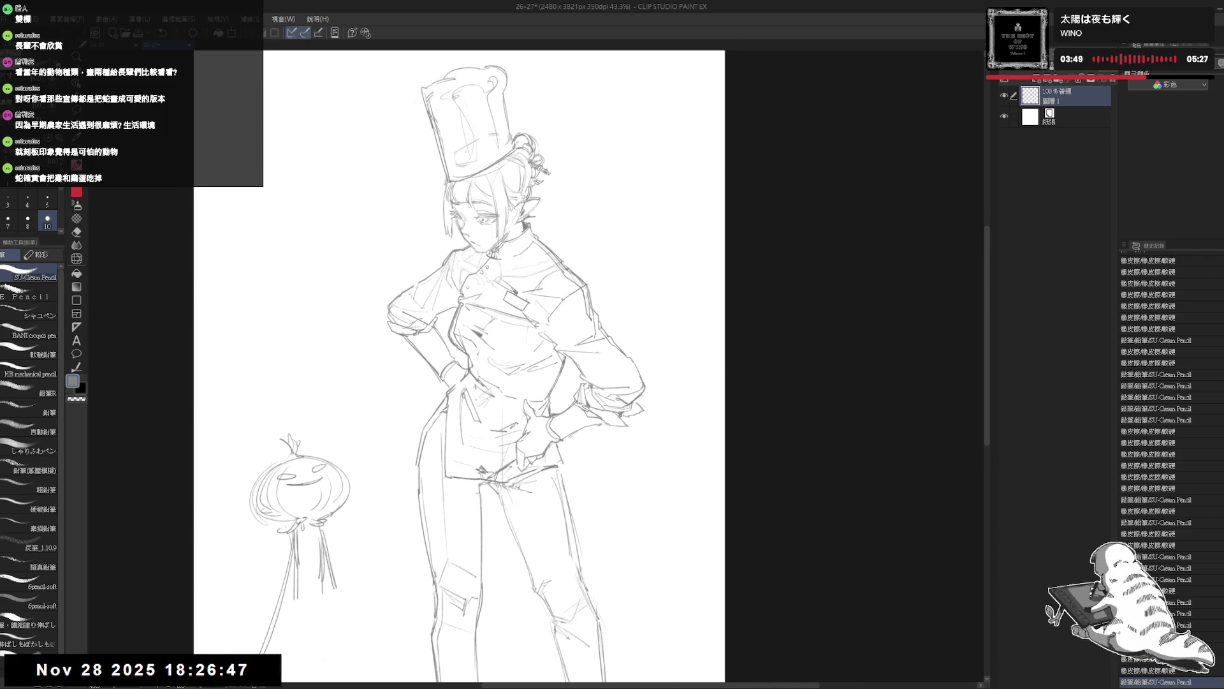
On a tilted view, erase a bit of the jacket and add small strokes near the hand on the hip
{"action": "key", "text": "e"}
{"action": "key", "text": "r"}
{"action": "mouse_move", "coordinate": [467, 421]}
{"action": "left_mouse_down"}
{"action": "mouse_move", "coordinate": [527, 450]}
{"action": "mouse_move", "coordinate": [574, 363]}
{"action": "left_mouse_up"}
{"action": "key", "text": "p"}
{"action": "left_click_drag", "start_coordinate": [543, 417], "coordinate": [509, 456]}
{"action": "key", "text": "ctrl+0"}
Erase stray marks at the hip, add corrective pencil strokes there, and confirm them mirrored
{"action": "left_click_drag", "start_coordinate": [459, 382], "coordinate": [498, 449]}
{"action": "key", "text": "e"}
{"action": "key", "text": "p"}
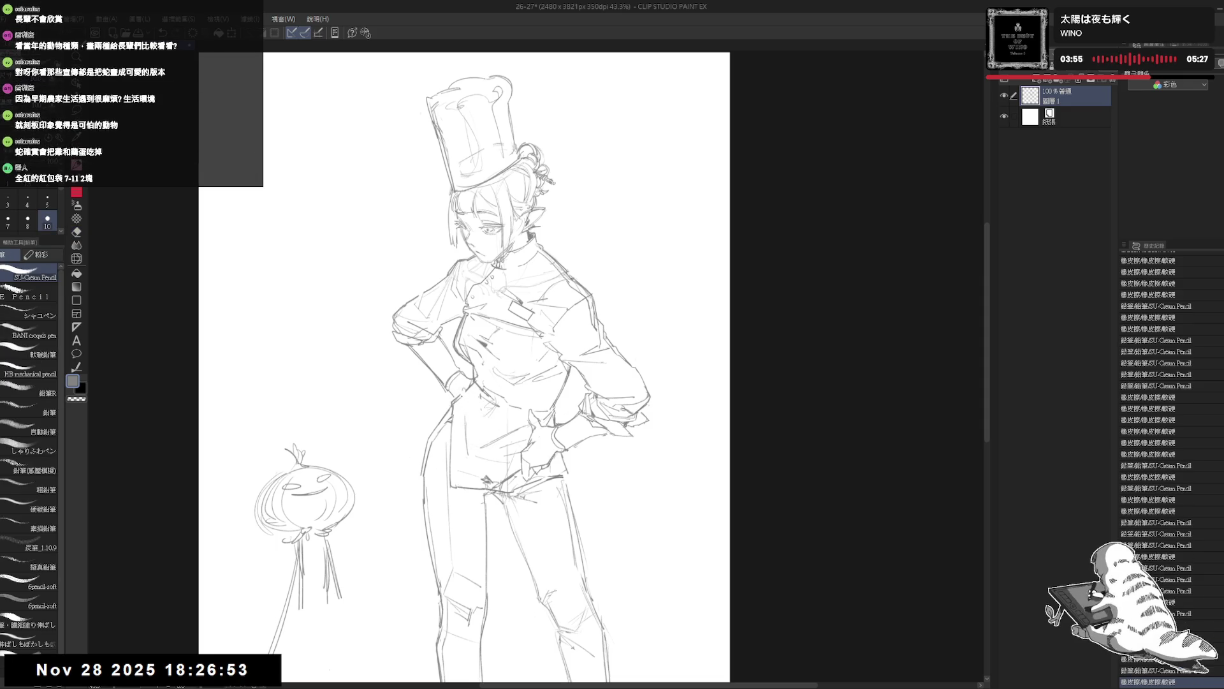
{"action": "left_click_drag", "start_coordinate": [468, 412], "coordinate": [483, 435]}
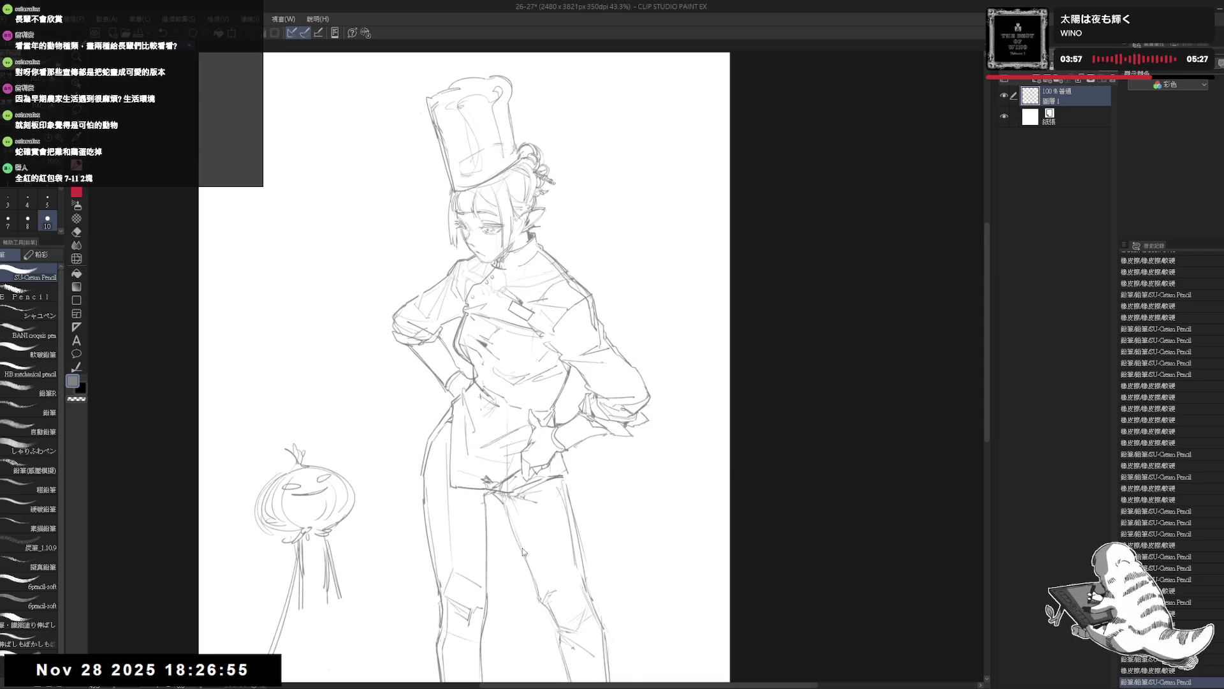
{"action": "key", "text": "h"}
{"action": "key", "text": "h"}
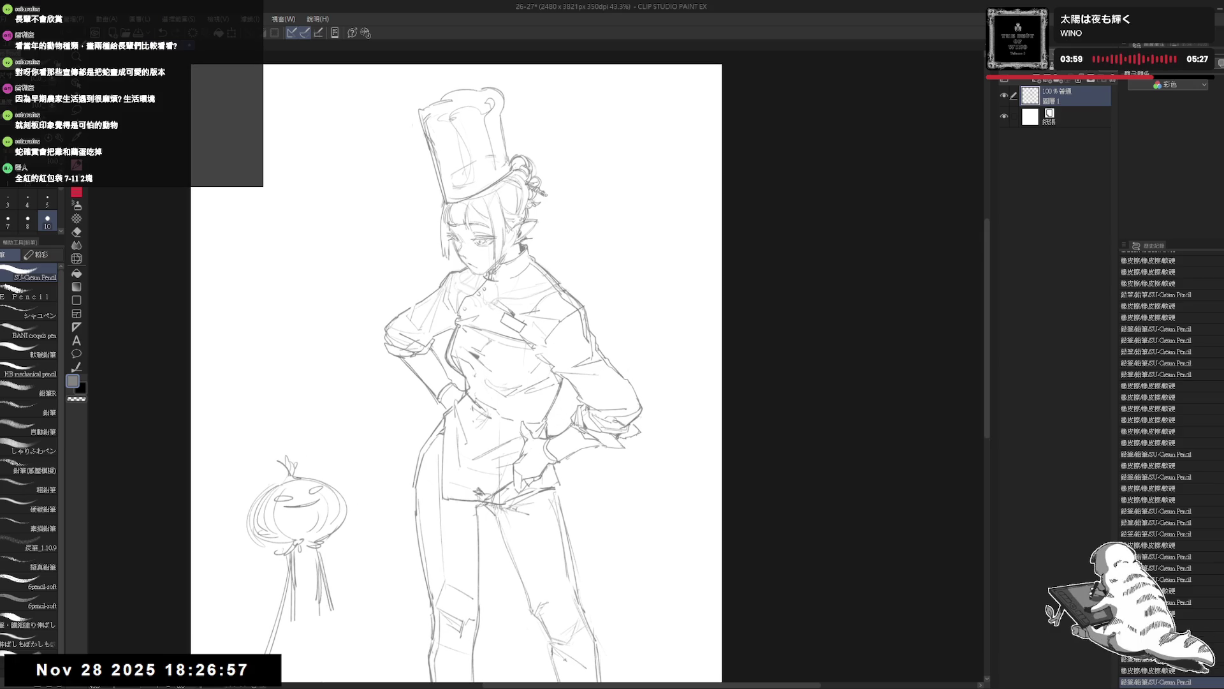
{"action": "key", "text": "e"}
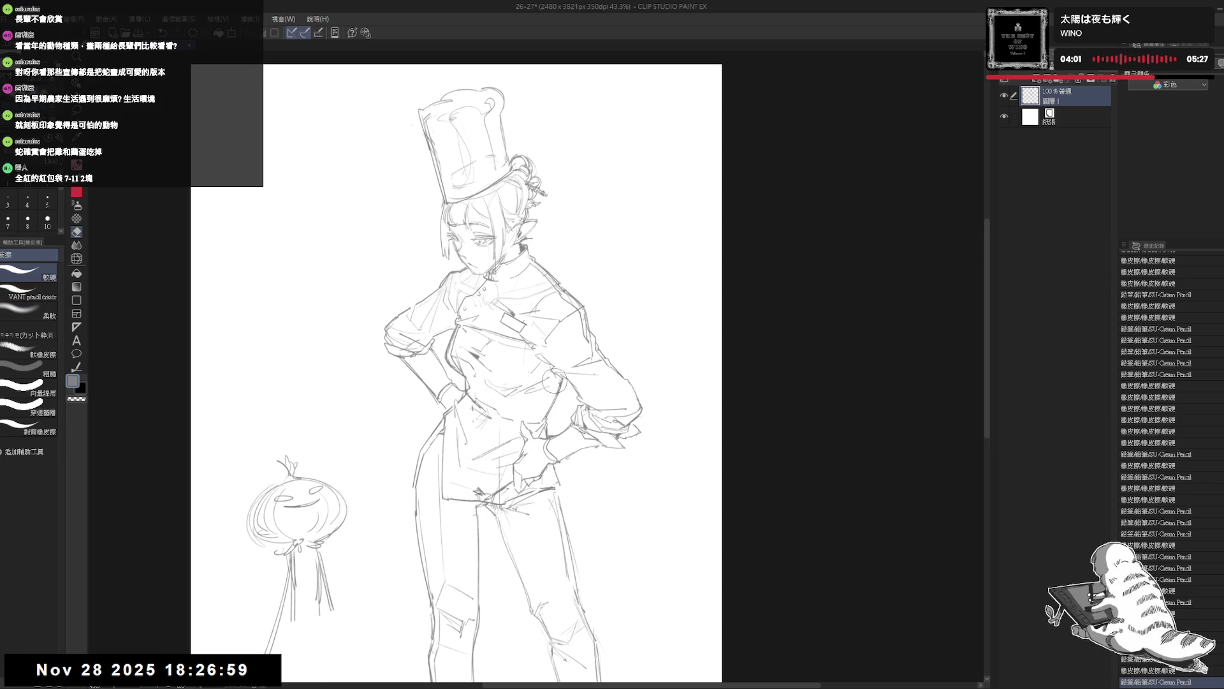
{"action": "key", "text": "p"}
{"action": "left_click_drag", "start_coordinate": [542, 357], "coordinate": [558, 385]}
{"action": "scroll", "coordinate": [455, 367], "scroll_direction": "down", "scroll_amount": 1}
{"action": "scroll", "coordinate": [540, 329], "scroll_direction": "down", "scroll_amount": 3}
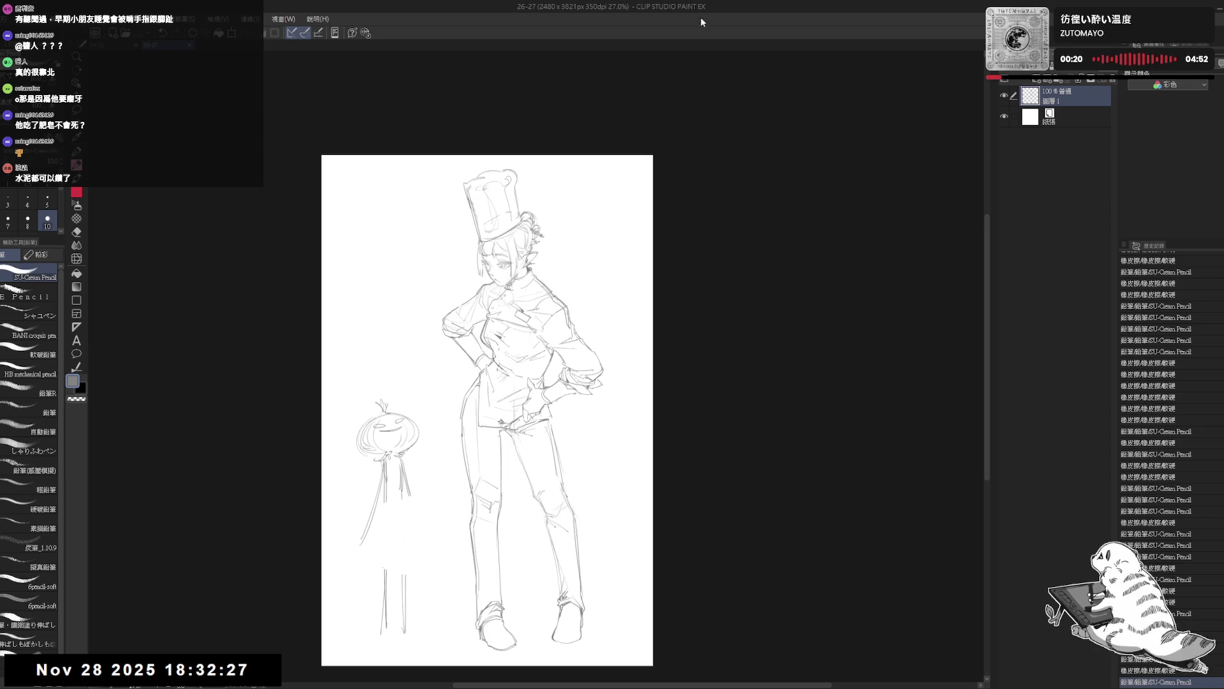
{"action": "scroll", "coordinate": [488, 411], "scroll_direction": "up", "scroll_amount": 1}
{"action": "scroll", "coordinate": [489, 411], "scroll_direction": "down", "scroll_amount": 2}
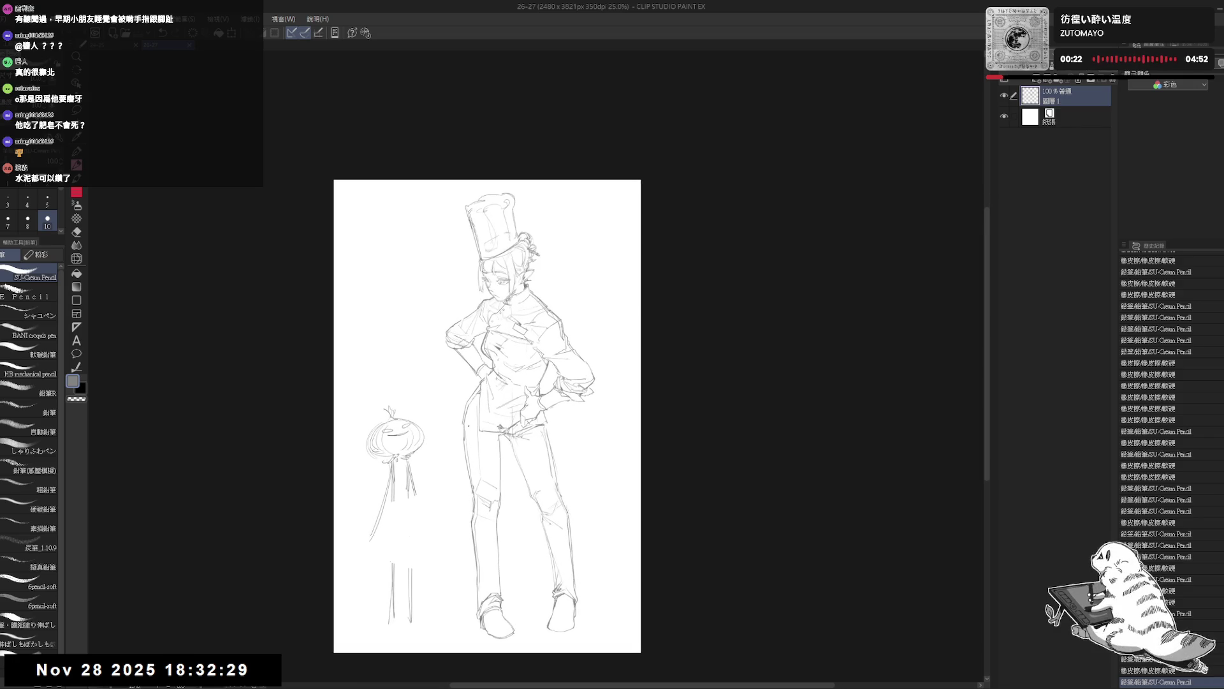
{"action": "scroll", "coordinate": [487, 411], "scroll_direction": "up", "scroll_amount": 3}
{"action": "scroll", "coordinate": [476, 441], "scroll_direction": "up", "scroll_amount": 1}
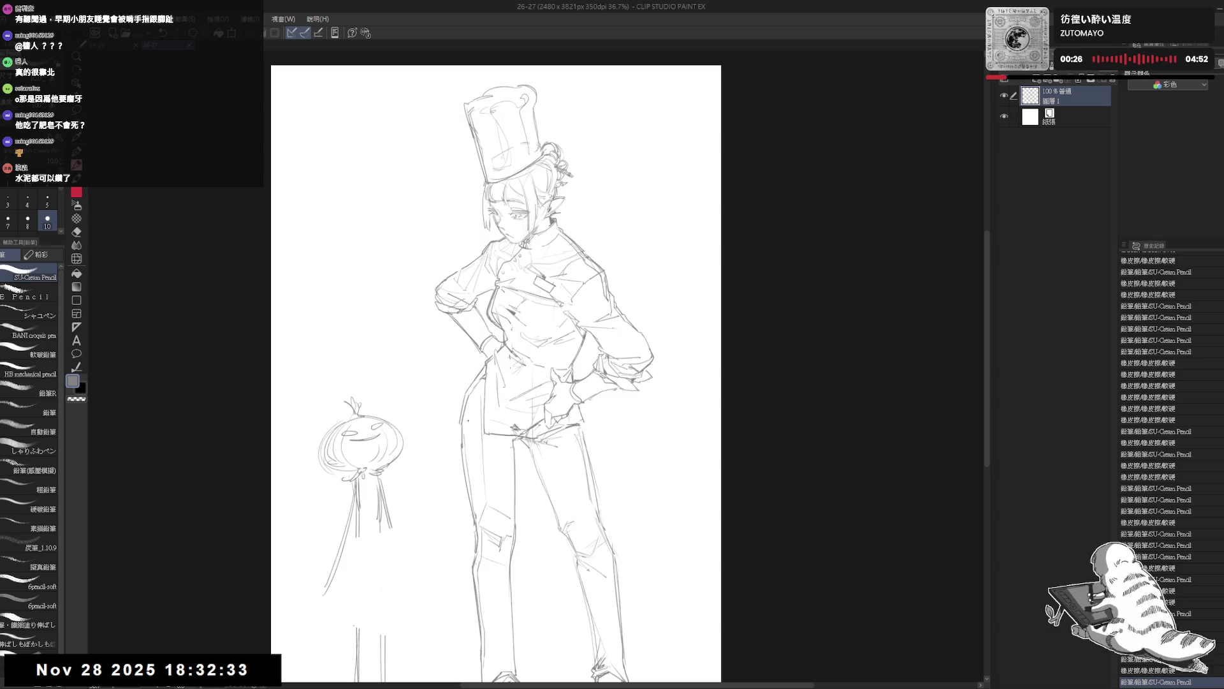
{"action": "left_click_drag", "start_coordinate": [629, 325], "coordinate": [633, 311]}
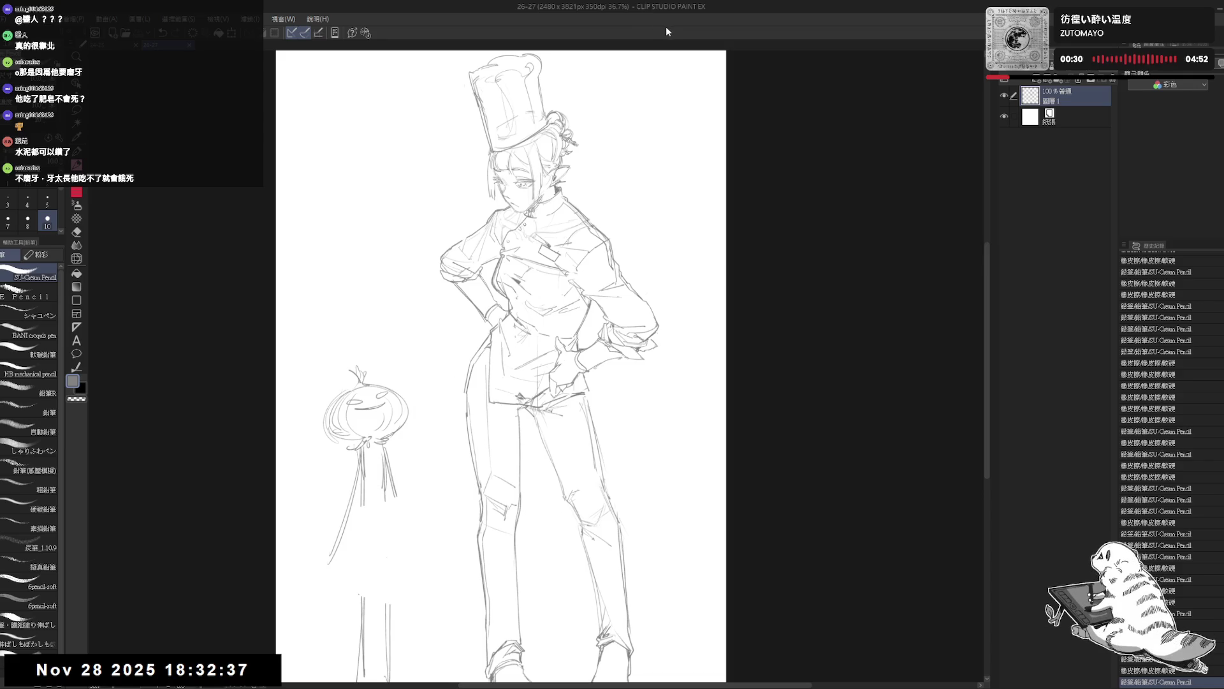
{"action": "left_click_drag", "start_coordinate": [568, 366], "coordinate": [562, 348]}
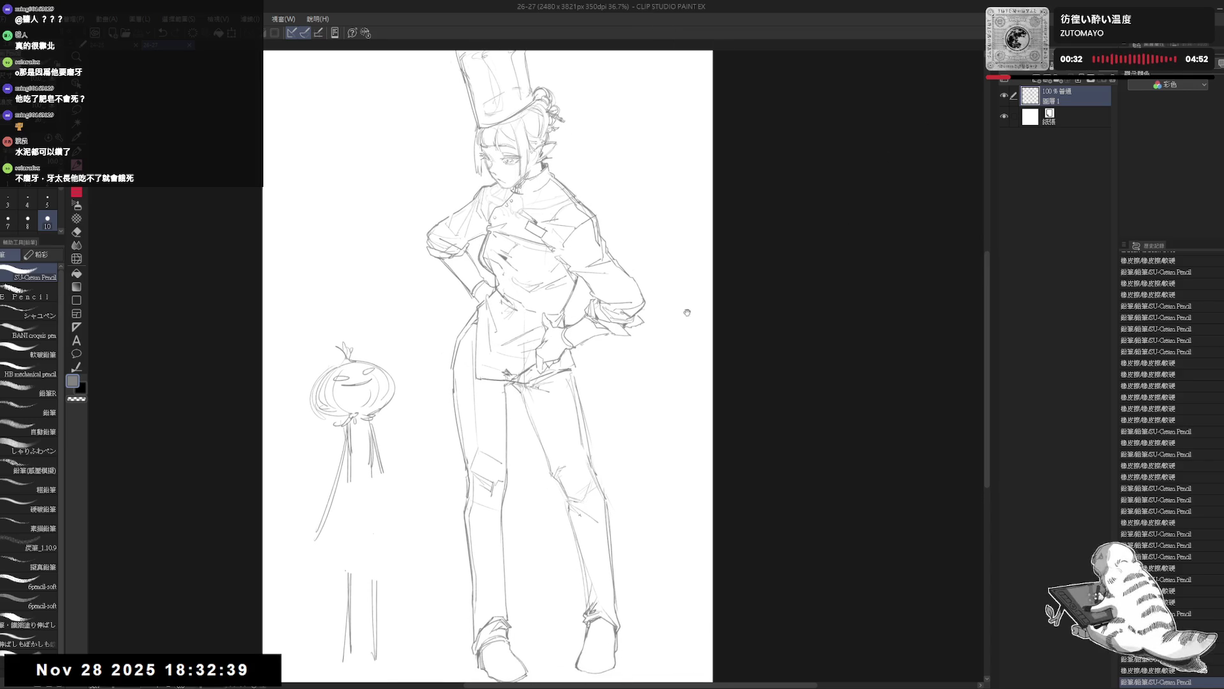
{"action": "left_click_drag", "start_coordinate": [539, 297], "coordinate": [539, 290]}
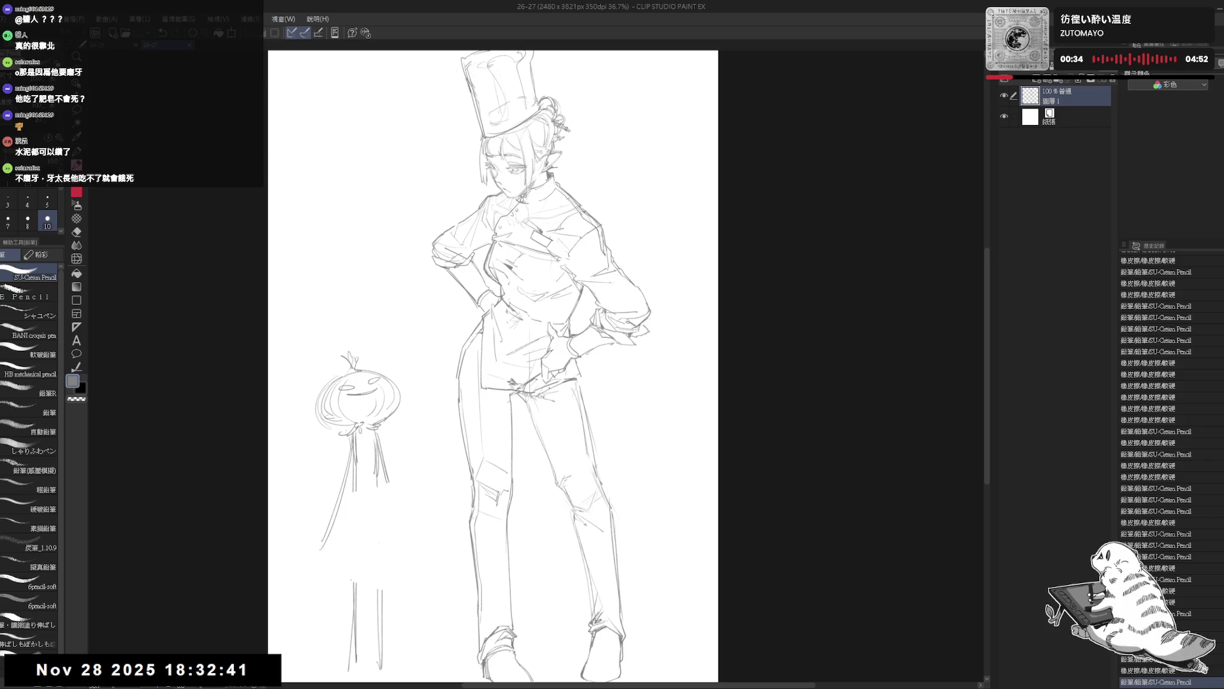
{"action": "left_click_drag", "start_coordinate": [607, 380], "coordinate": [603, 373]}
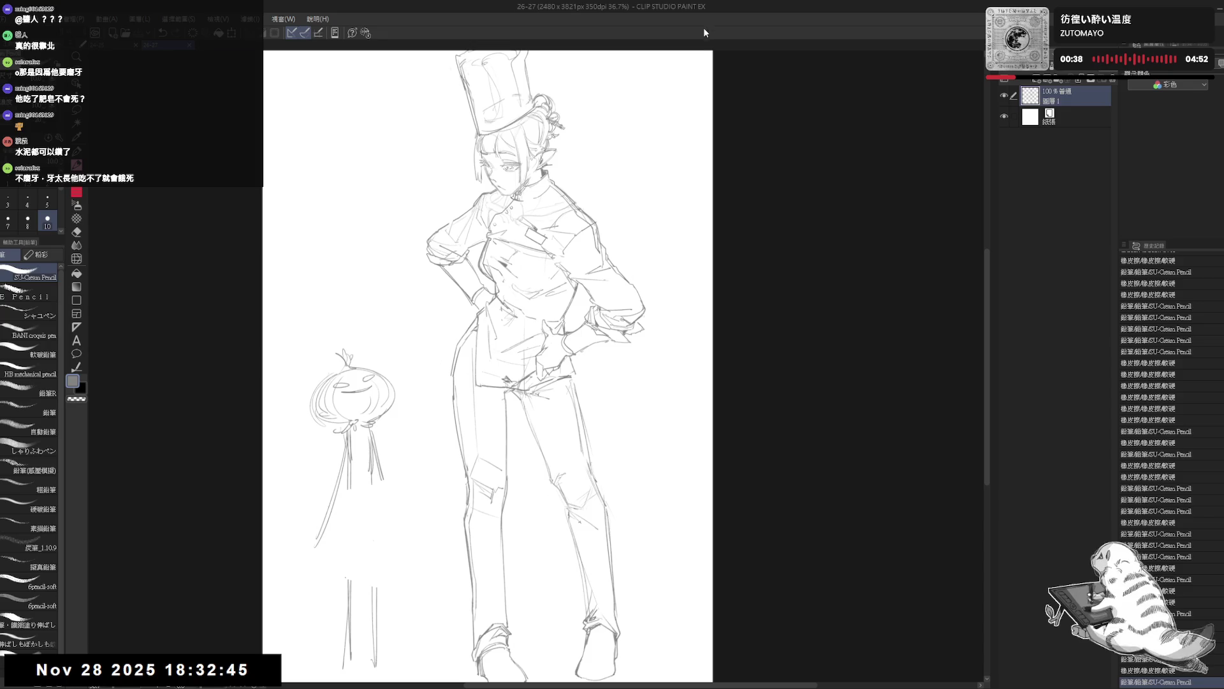
{"action": "left_click_drag", "start_coordinate": [574, 382], "coordinate": [579, 377]}
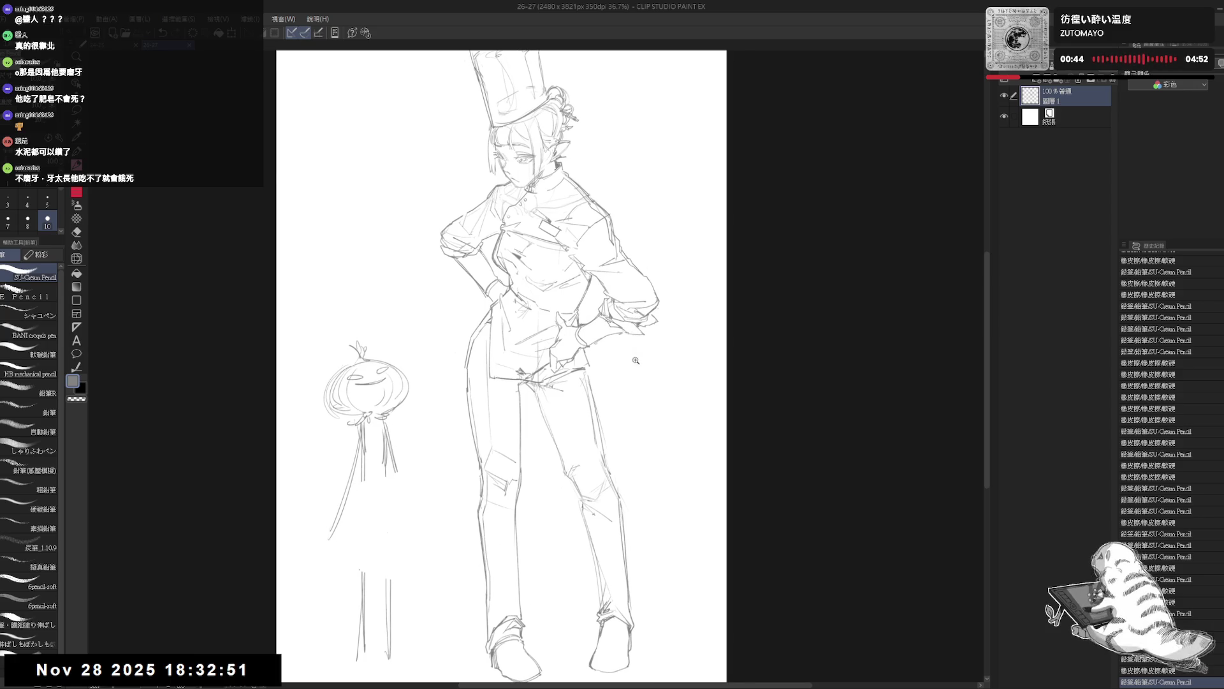
{"action": "scroll", "coordinate": [636, 358], "scroll_direction": "up", "scroll_amount": 2}
{"action": "mouse_move", "coordinate": [648, 372]}
{"action": "left_mouse_down"}
{"action": "mouse_move", "coordinate": [667, 351]}
{"action": "mouse_move", "coordinate": [673, 390]}
{"action": "left_mouse_up"}
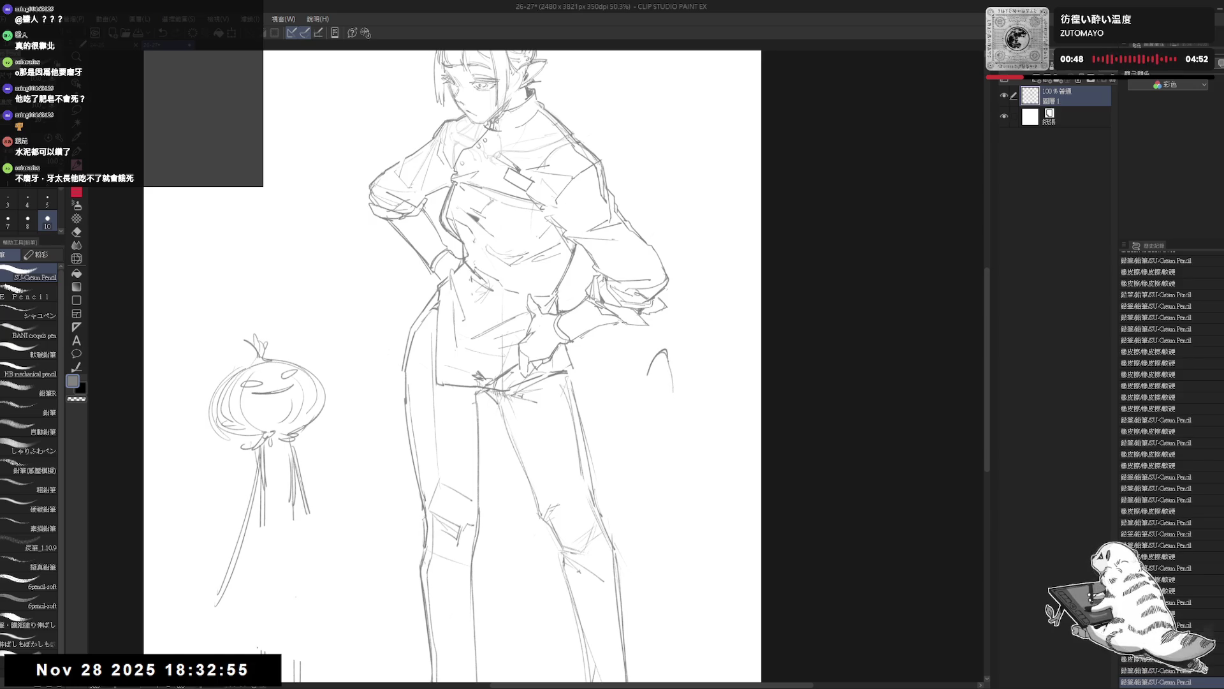
Extend the oval creature's sides and darken its left edge and top with accent marks
{"action": "mouse_move", "coordinate": [646, 375]}
{"action": "left_mouse_down"}
{"action": "mouse_move", "coordinate": [643, 417]}
{"action": "mouse_move", "coordinate": [670, 417]}
{"action": "left_mouse_up"}
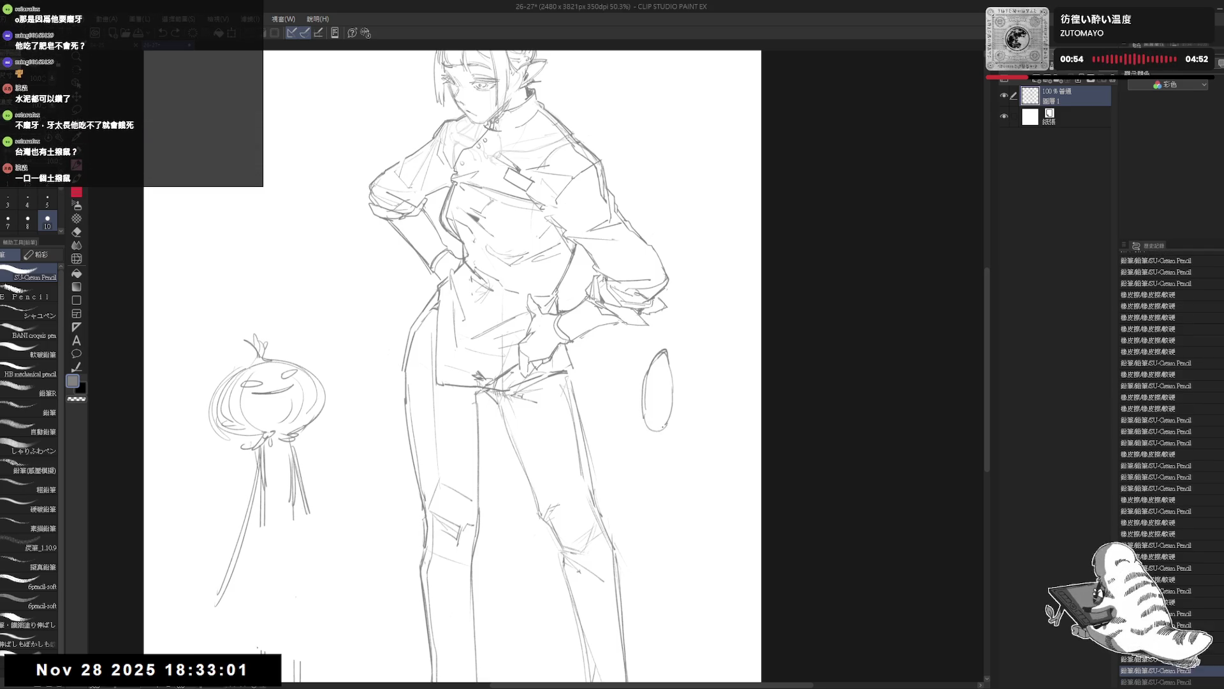
{"action": "left_click_drag", "start_coordinate": [653, 428], "coordinate": [656, 440]}
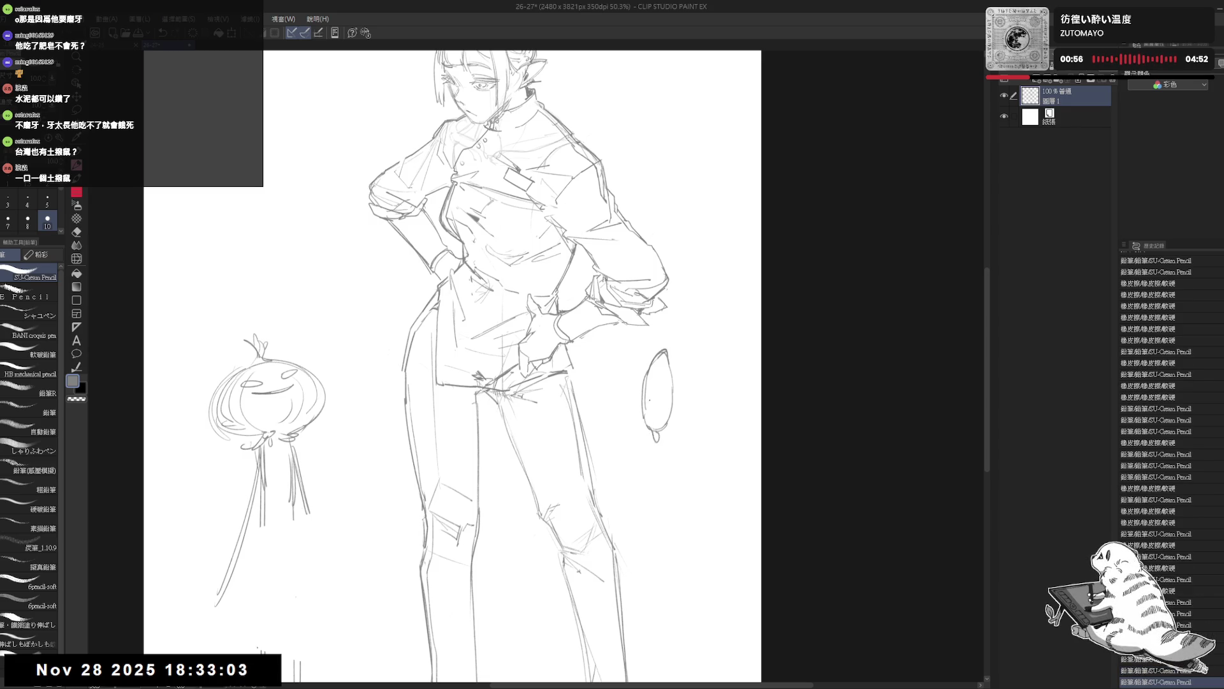
{"action": "left_click_drag", "start_coordinate": [640, 364], "coordinate": [662, 351]}
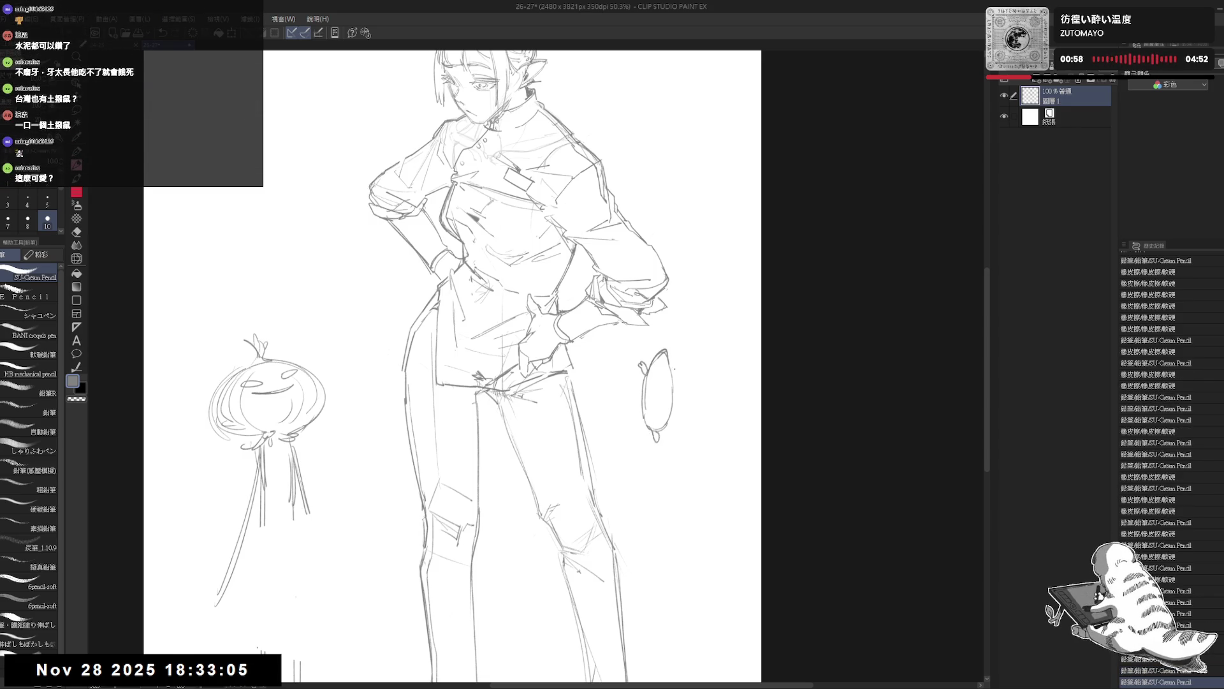
{"action": "left_click_drag", "start_coordinate": [643, 409], "coordinate": [638, 417]}
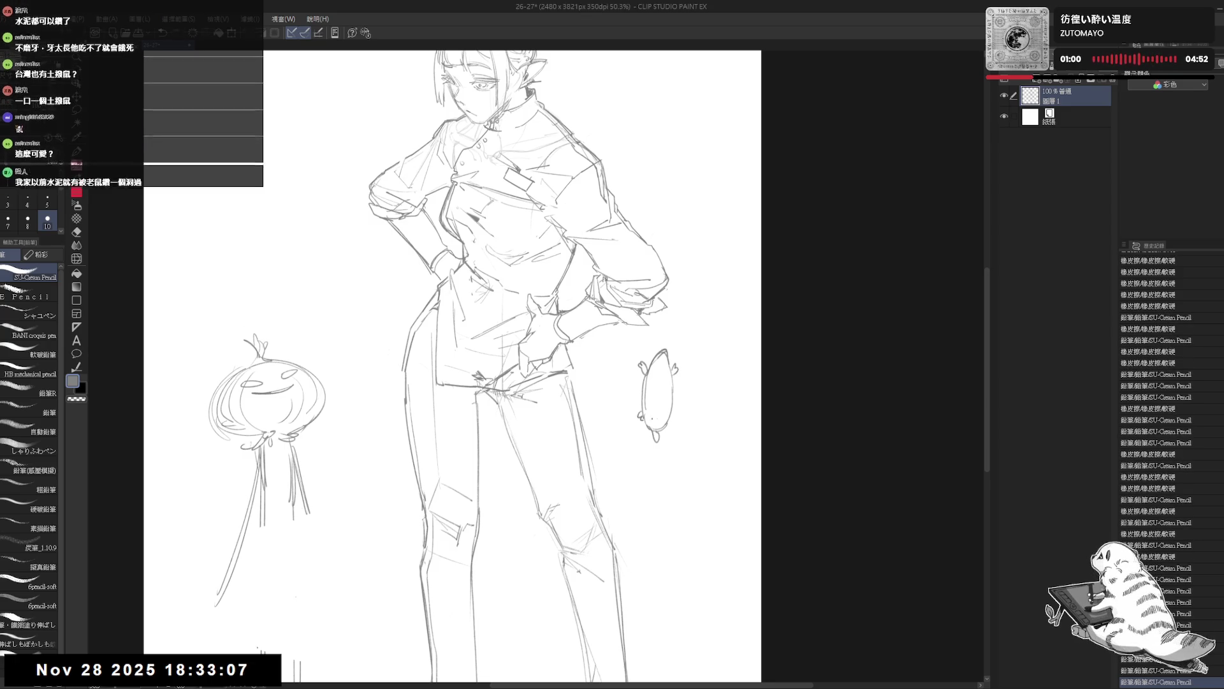
{"action": "left_click_drag", "start_coordinate": [642, 375], "coordinate": [645, 427]}
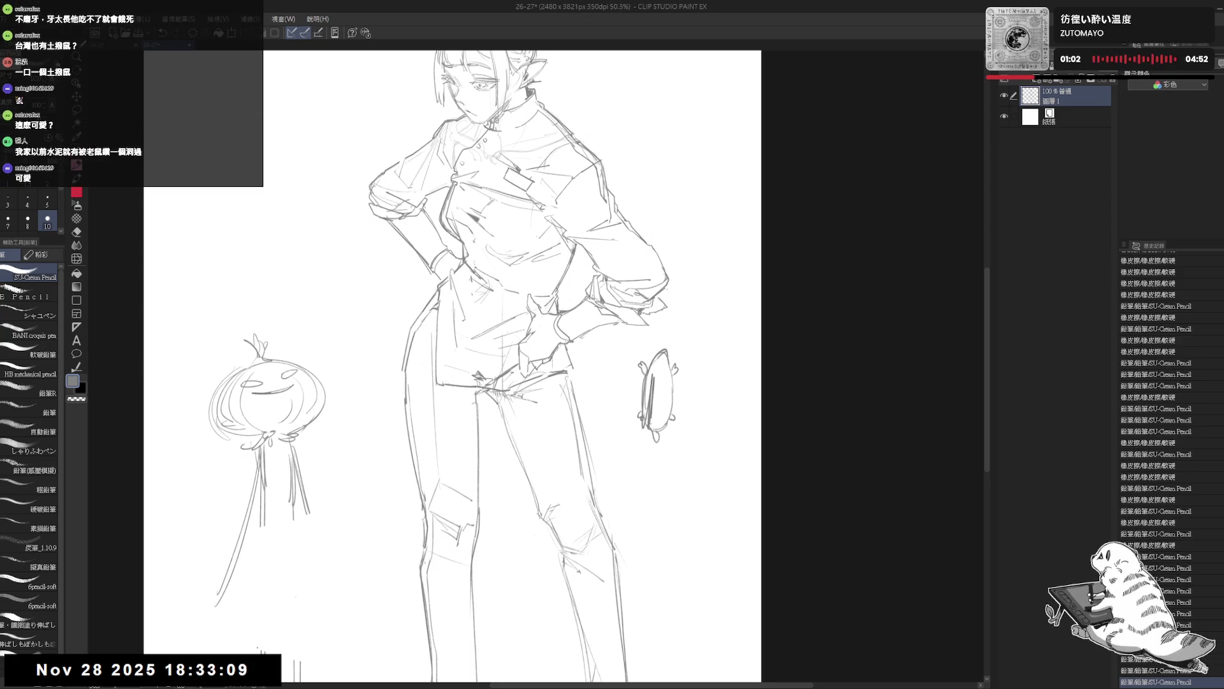
{"action": "mouse_move", "coordinate": [644, 362]}
{"action": "left_mouse_down"}
{"action": "mouse_move", "coordinate": [667, 354]}
{"action": "mouse_move", "coordinate": [658, 393]}
{"action": "left_mouse_up"}
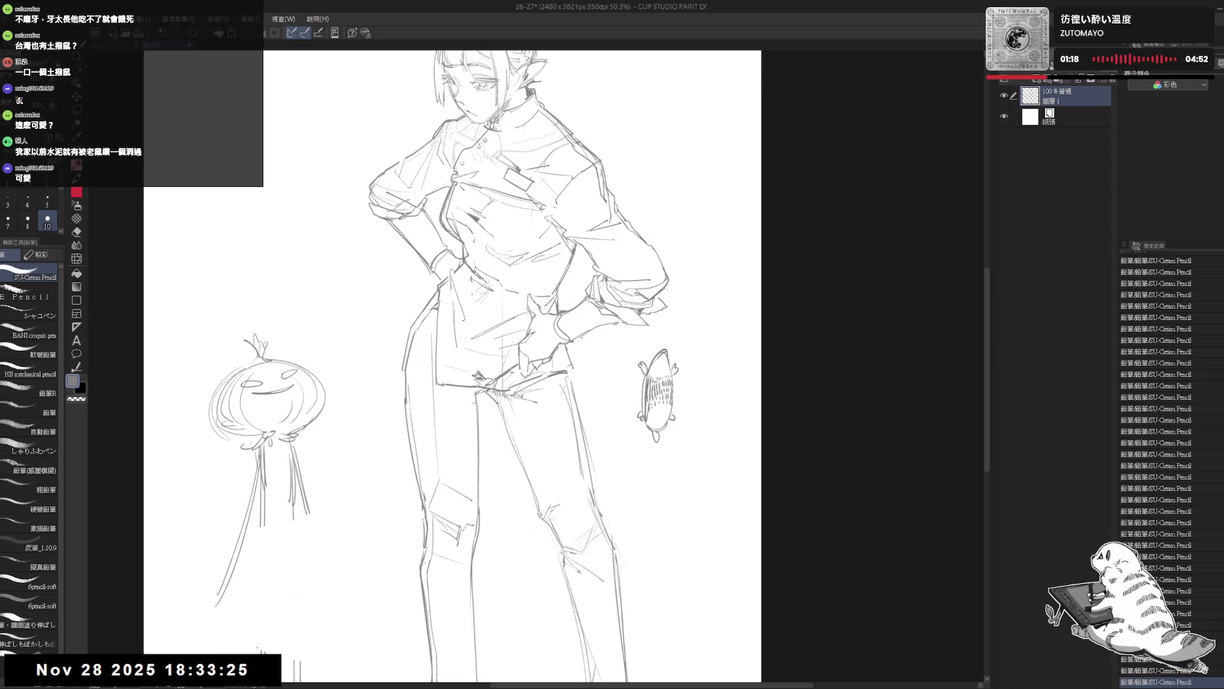
{"action": "left_click_drag", "start_coordinate": [649, 363], "coordinate": [657, 383]}
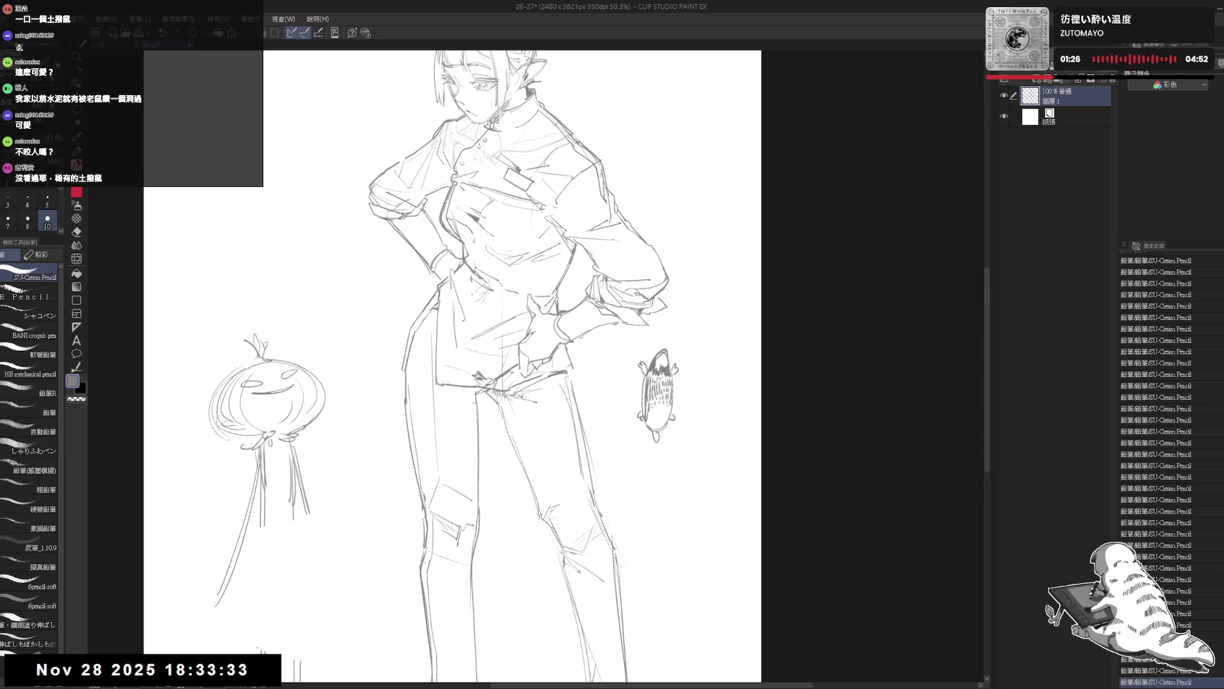
{"action": "left_click_drag", "start_coordinate": [694, 494], "coordinate": [671, 484]}
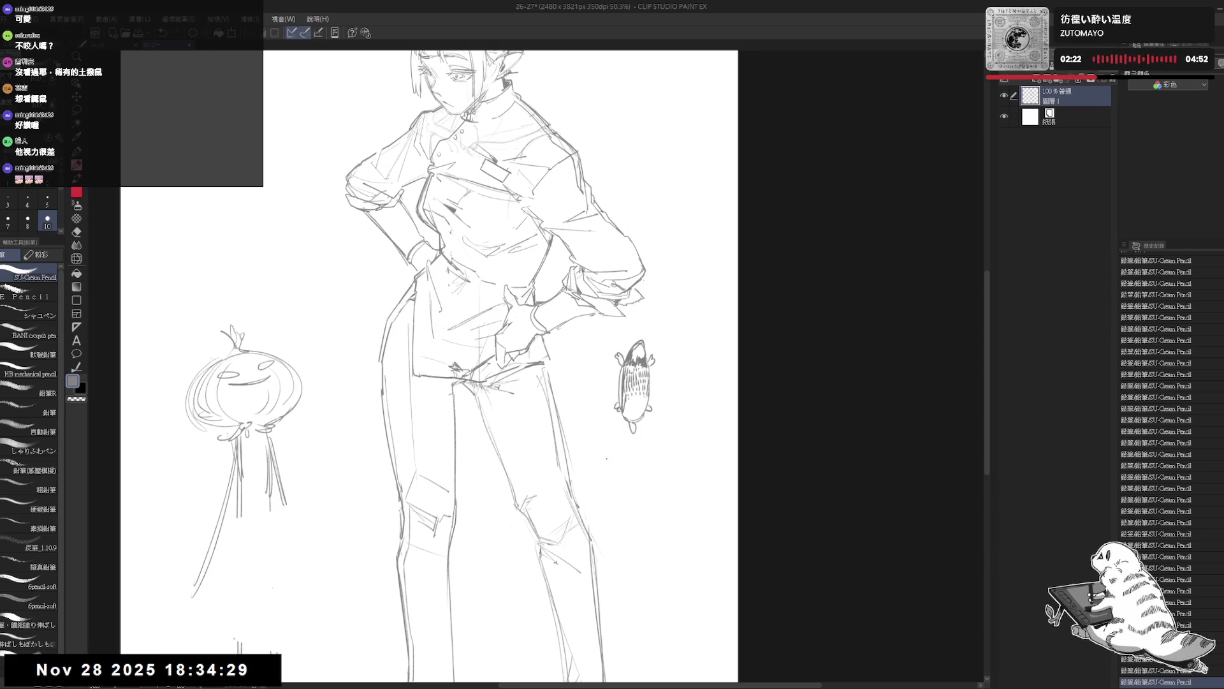
Sketch a tall spiky vertical shape beside the right leg and hatch across it
{"action": "mouse_move", "coordinate": [623, 472]}
{"action": "left_mouse_down"}
{"action": "mouse_move", "coordinate": [651, 455]}
{"action": "mouse_move", "coordinate": [645, 511]}
{"action": "left_mouse_up"}
{"action": "left_click_drag", "start_coordinate": [642, 567], "coordinate": [640, 608]}
{"action": "mouse_move", "coordinate": [654, 461]}
{"action": "left_mouse_down"}
{"action": "mouse_move", "coordinate": [673, 488]}
{"action": "mouse_move", "coordinate": [664, 616]}
{"action": "left_mouse_up"}
{"action": "mouse_move", "coordinate": [639, 552]}
{"action": "left_mouse_down"}
{"action": "mouse_move", "coordinate": [627, 574]}
{"action": "mouse_move", "coordinate": [670, 532]}
{"action": "left_mouse_up"}
{"action": "mouse_move", "coordinate": [629, 555]}
{"action": "left_mouse_down"}
{"action": "mouse_move", "coordinate": [672, 548]}
{"action": "mouse_move", "coordinate": [670, 564]}
{"action": "left_mouse_up"}
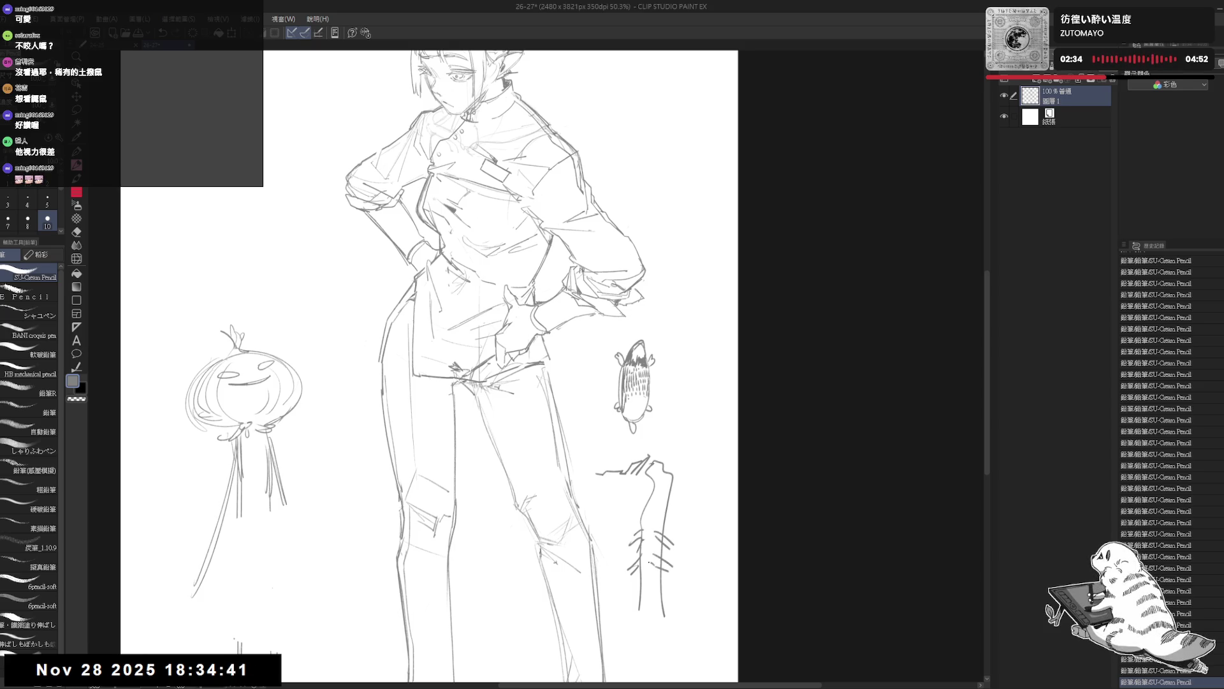
{"action": "left_click_drag", "start_coordinate": [636, 517], "coordinate": [682, 476]}
{"action": "left_click_drag", "start_coordinate": [666, 497], "coordinate": [676, 489]}
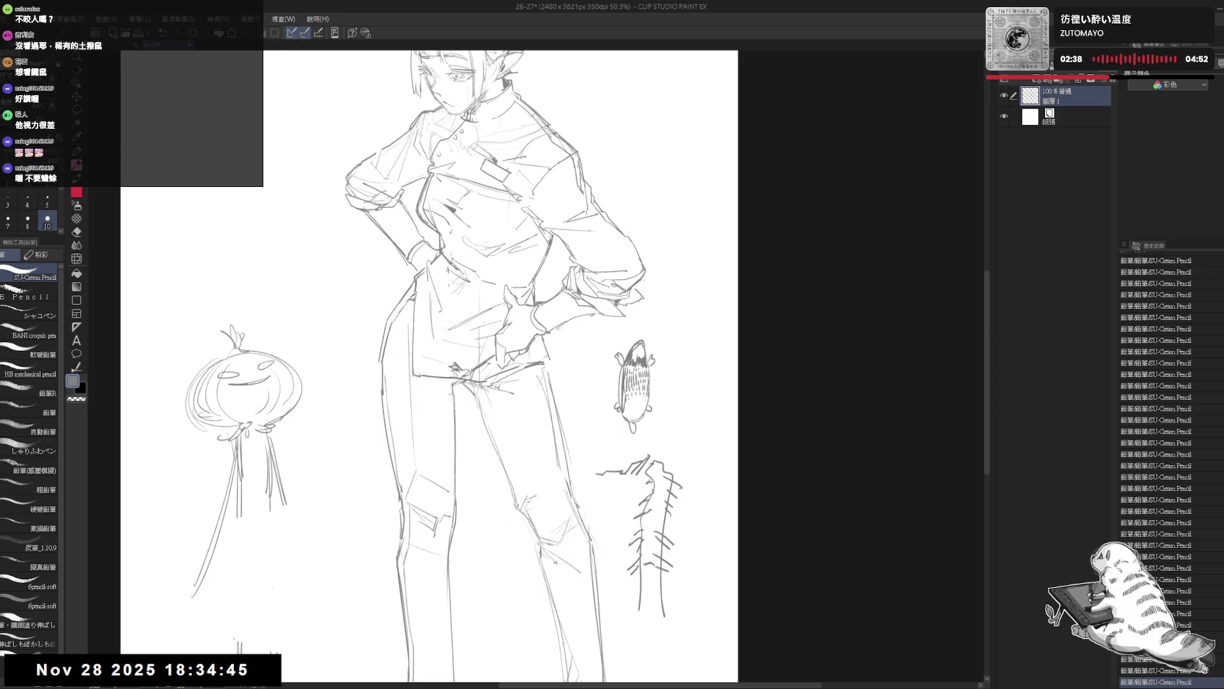
Erase the strokes along the bottom of the spiky shape and return to the pencil
{"action": "key", "text": "e"}
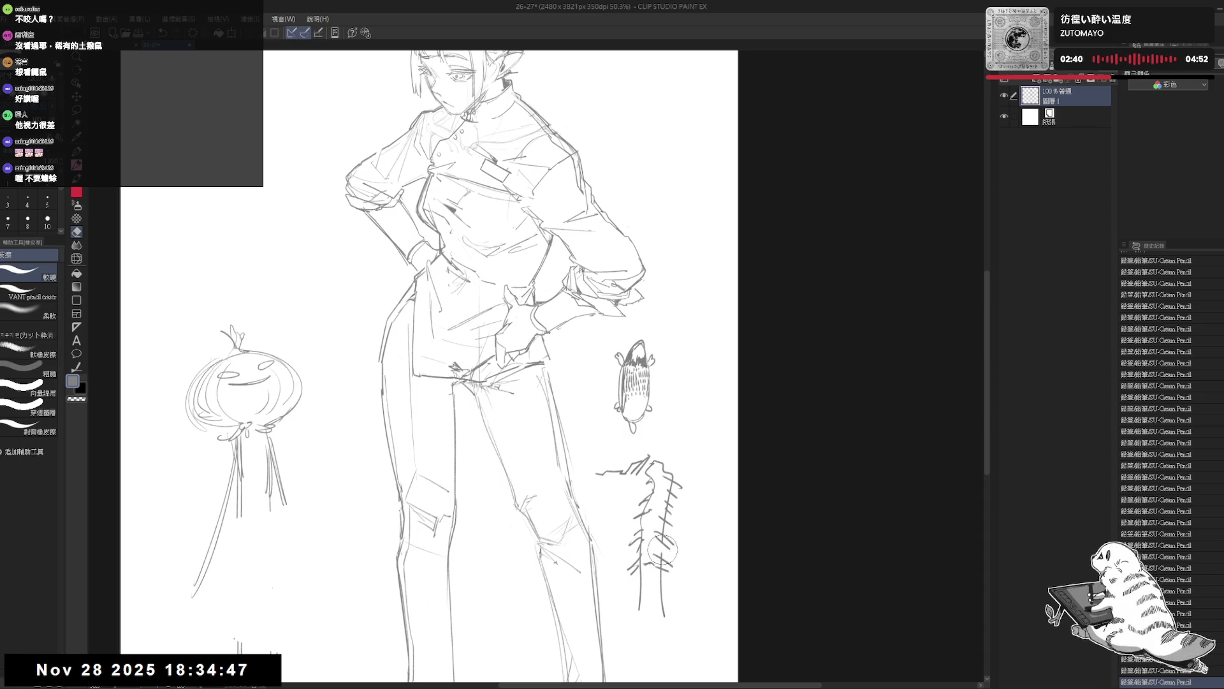
{"action": "mouse_move", "coordinate": [667, 529]}
{"action": "left_mouse_down"}
{"action": "mouse_move", "coordinate": [666, 502]}
{"action": "mouse_move", "coordinate": [645, 564]}
{"action": "mouse_move", "coordinate": [650, 610]}
{"action": "left_mouse_up"}
{"action": "left_click_drag", "start_coordinate": [652, 605], "coordinate": [659, 622]}
{"action": "key", "text": "p"}
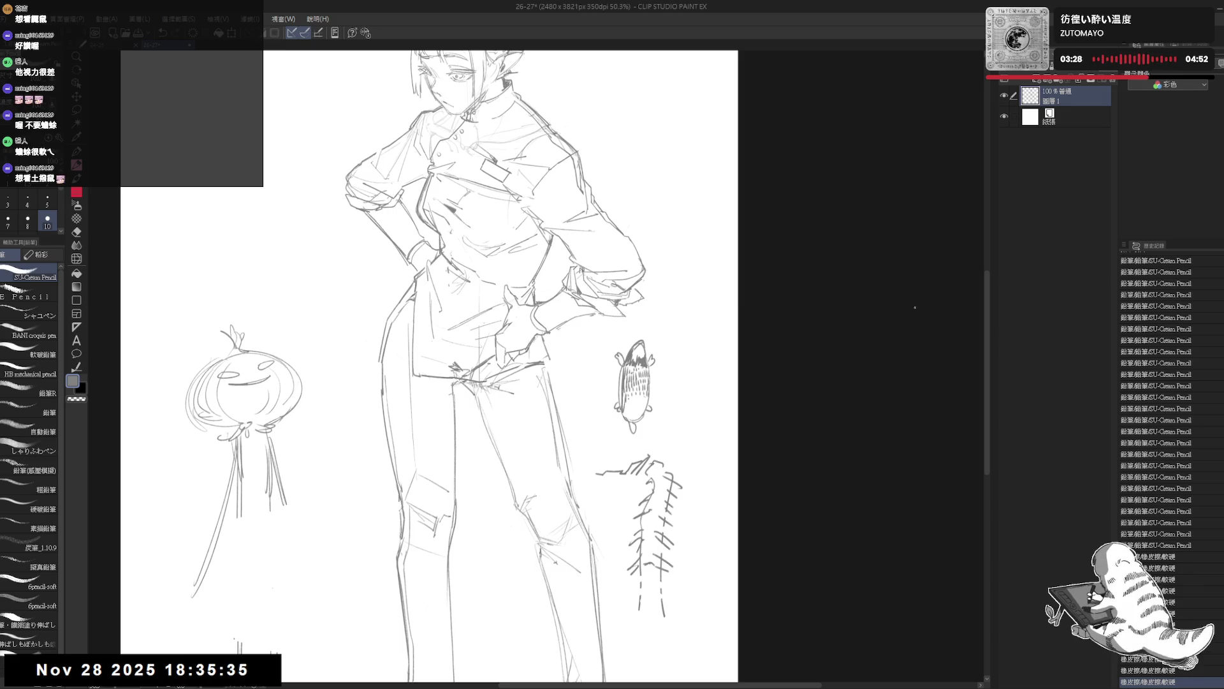
{"action": "scroll", "coordinate": [801, 259], "scroll_direction": "down", "scroll_amount": 1}
{"action": "scroll", "coordinate": [802, 259], "scroll_direction": "down", "scroll_amount": 1}
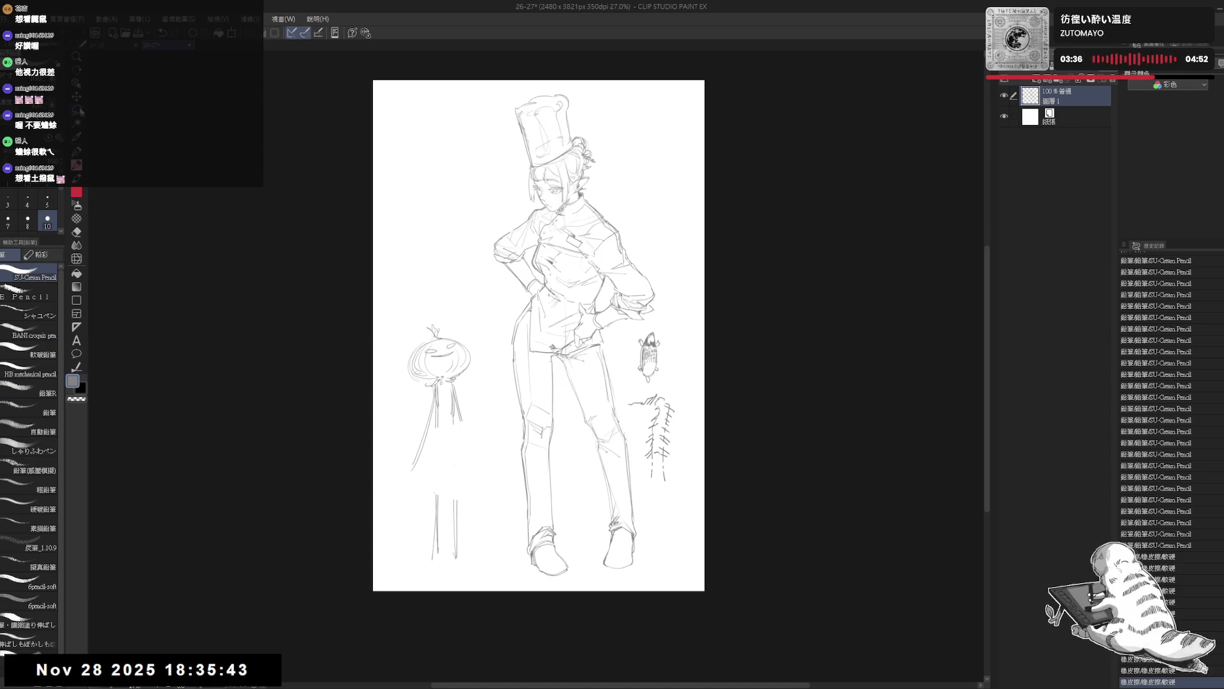
Lasso-select the area around the creature and spiky shape
{"action": "key", "text": "m"}
{"action": "mouse_move", "coordinate": [642, 324]}
{"action": "left_mouse_down"}
{"action": "mouse_move", "coordinate": [653, 493]}
{"action": "mouse_move", "coordinate": [661, 314]}
{"action": "left_mouse_up"}
Delete the selected doodles and clear the selection
{"action": "key", "text": "Delete"}
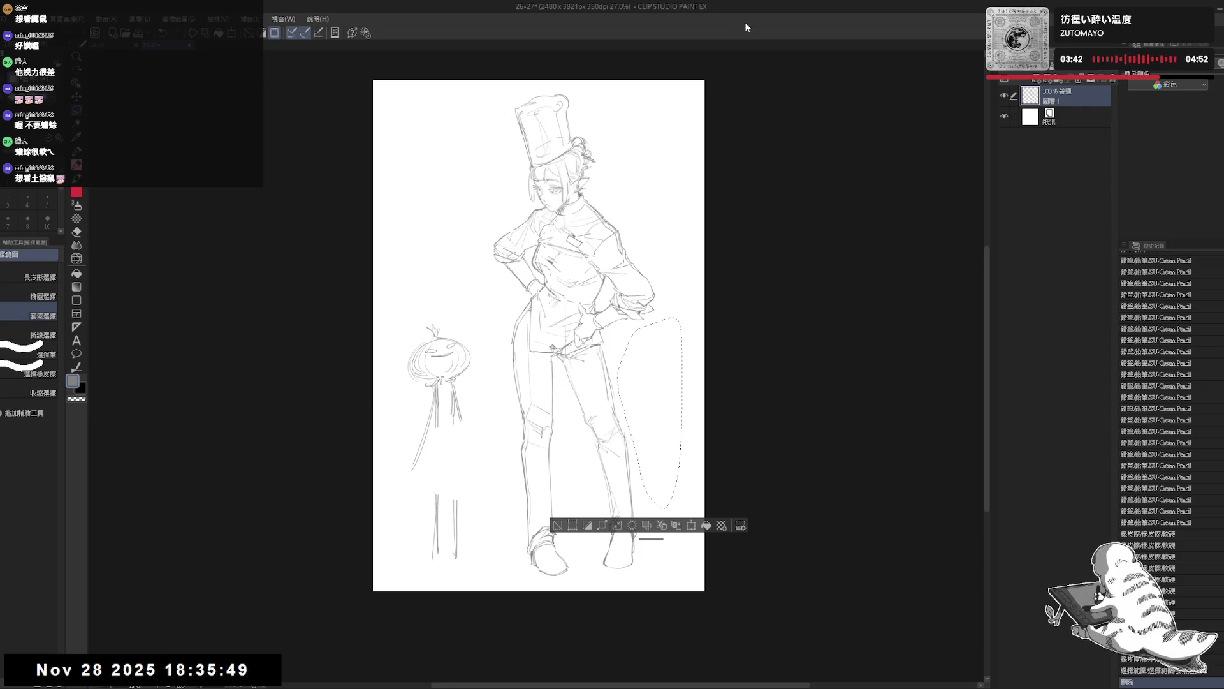
{"action": "key", "text": "ctrl+d"}
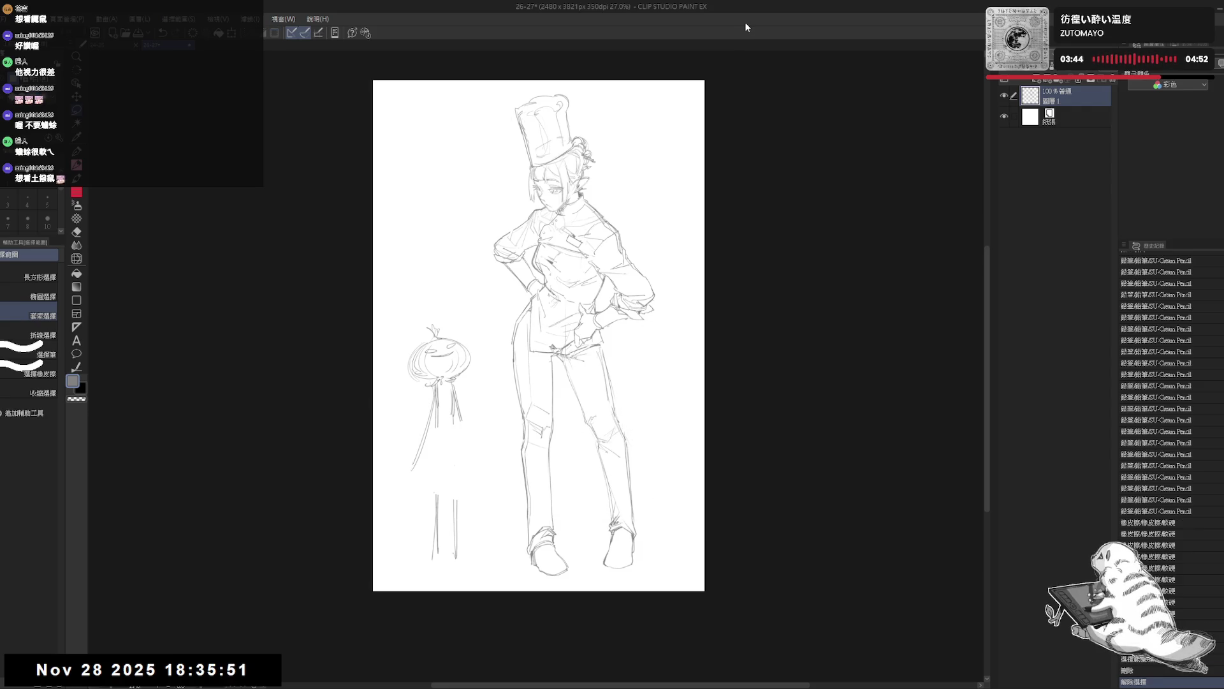